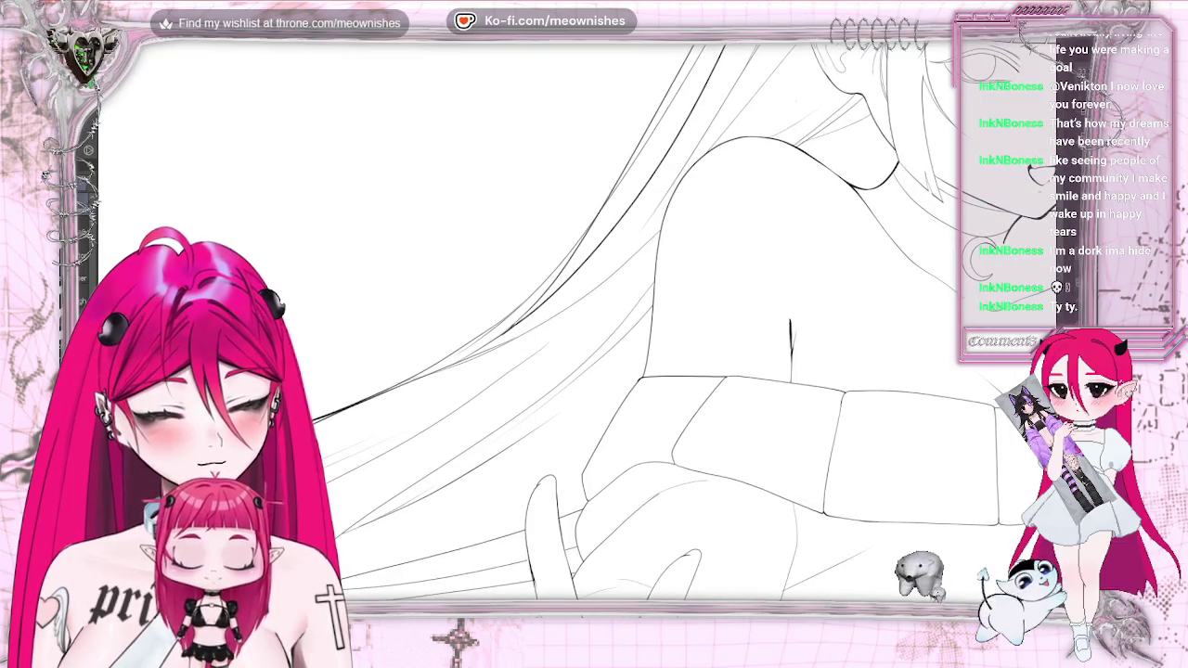
Zoom in and retrace the thick hair strand above the seat, extending it downward
scroll(679, 225, "up", 1)
scroll(679, 225, "up", 1)
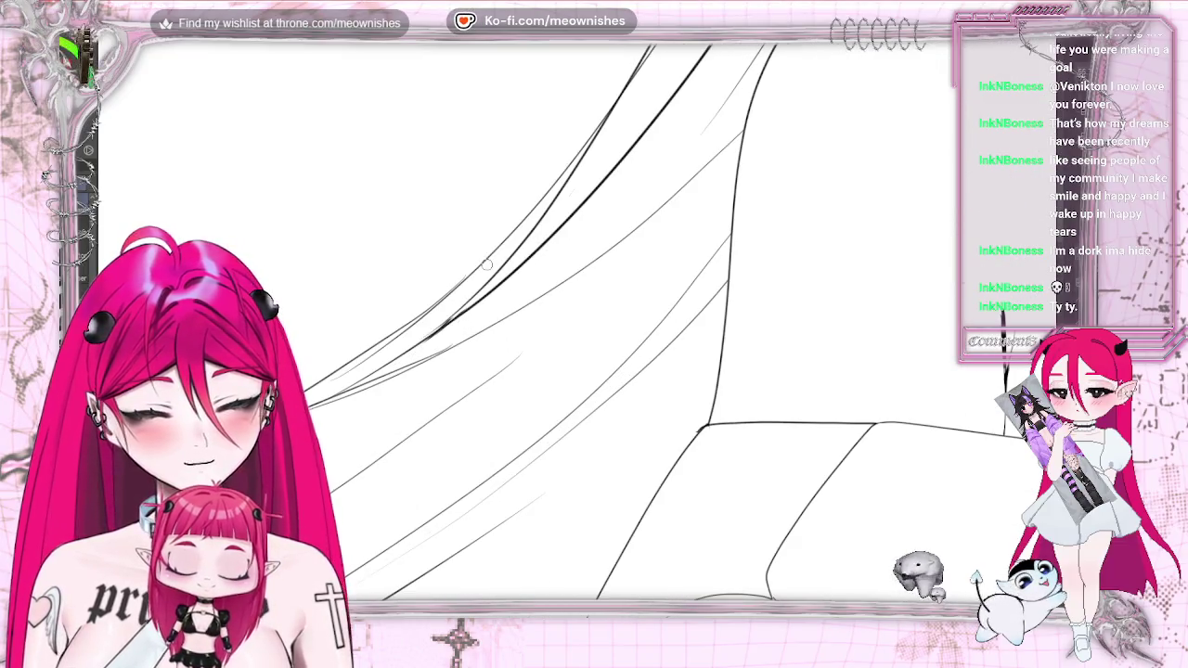
scroll(380, 321, "up", 1)
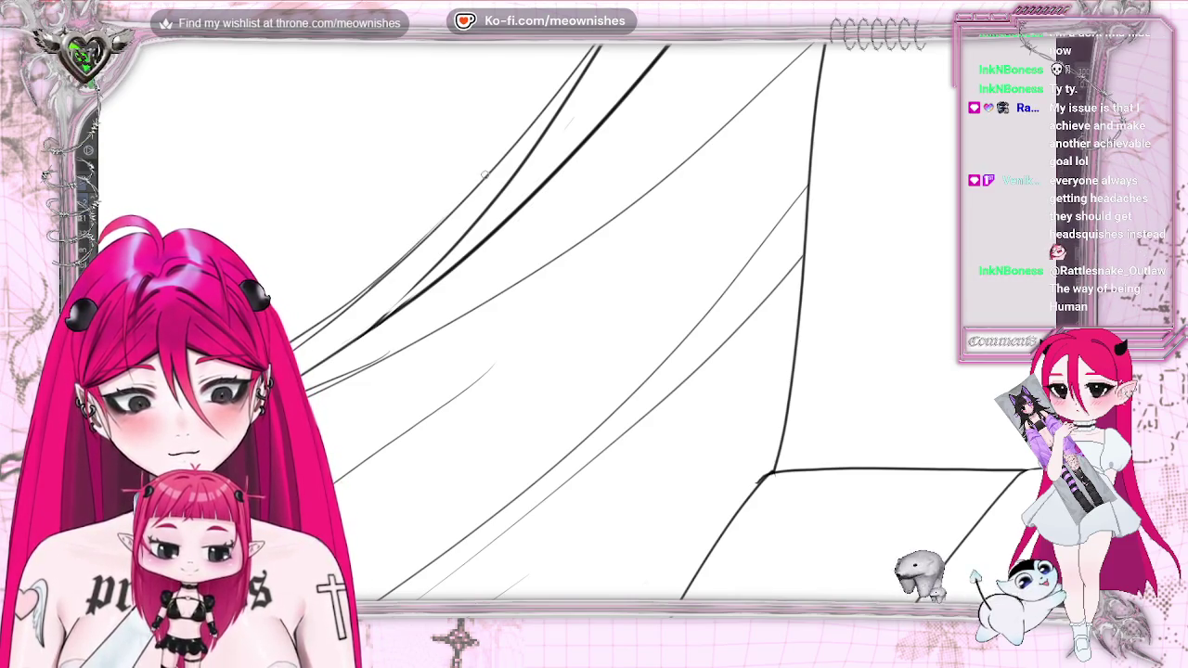
left_click_drag(357, 333, 349, 347)
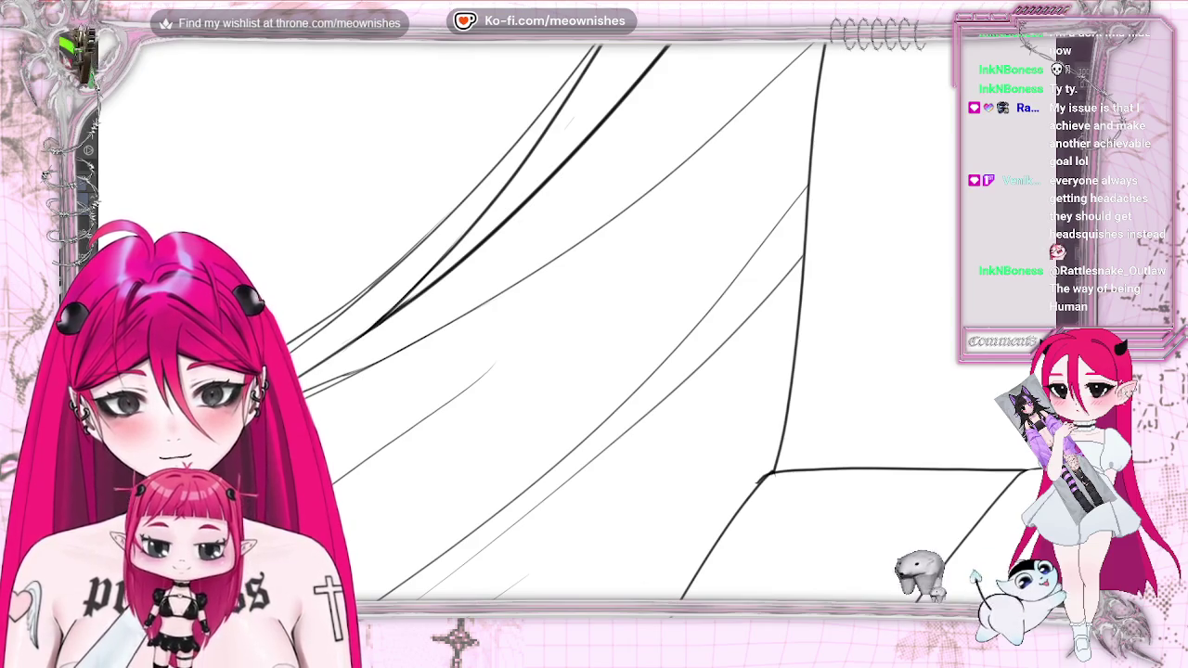
scroll(483, 259, "down", 3)
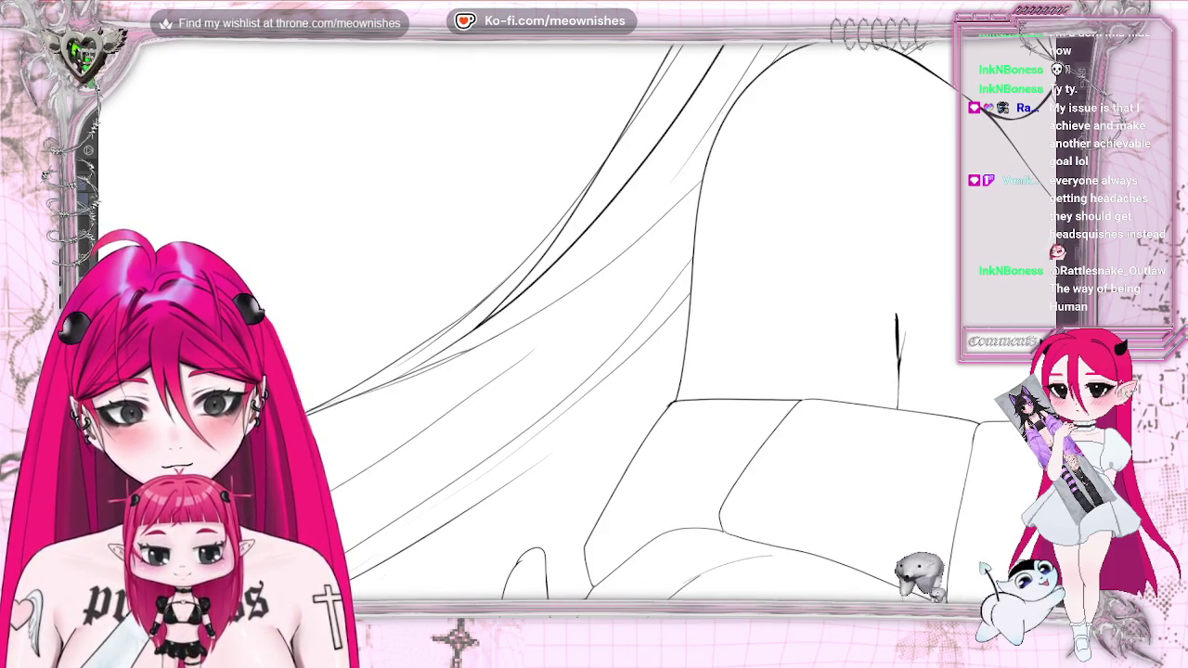
Pan and zoom the canvas to frame the girl's ear and surrounding hair strands
scroll(896, 334, "up", 1)
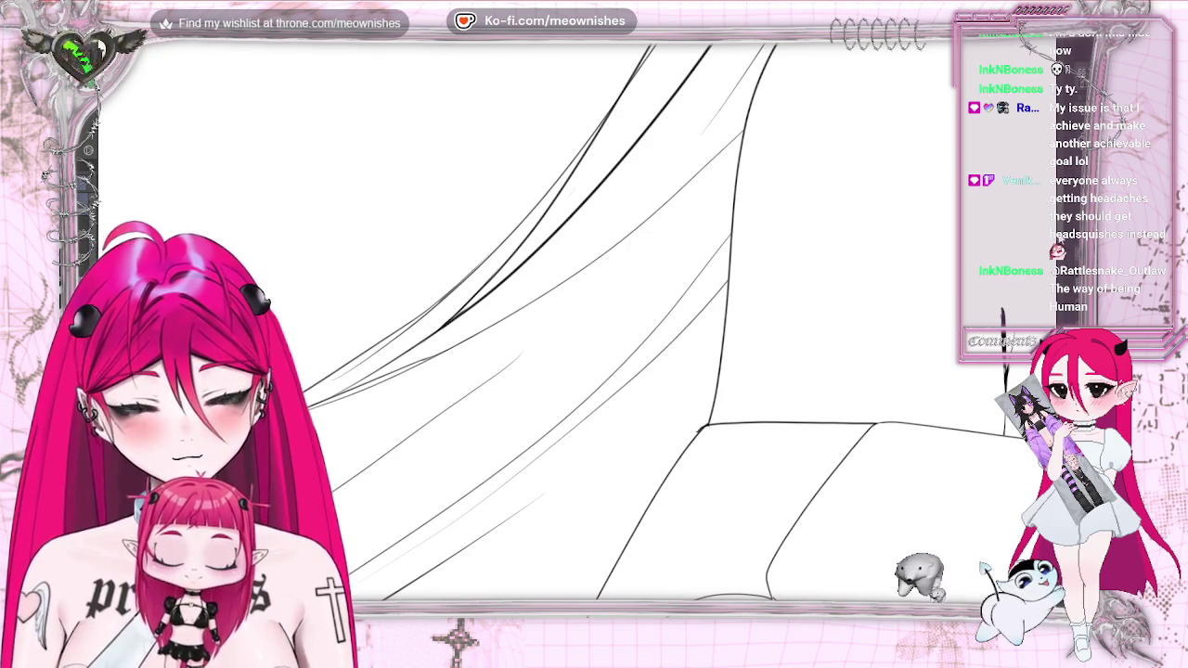
scroll(594, 334, "left", 2)
scroll(594, 334, "left", 2)
scroll(594, 334, "left", 2)
scroll(594, 334, "left", 2)
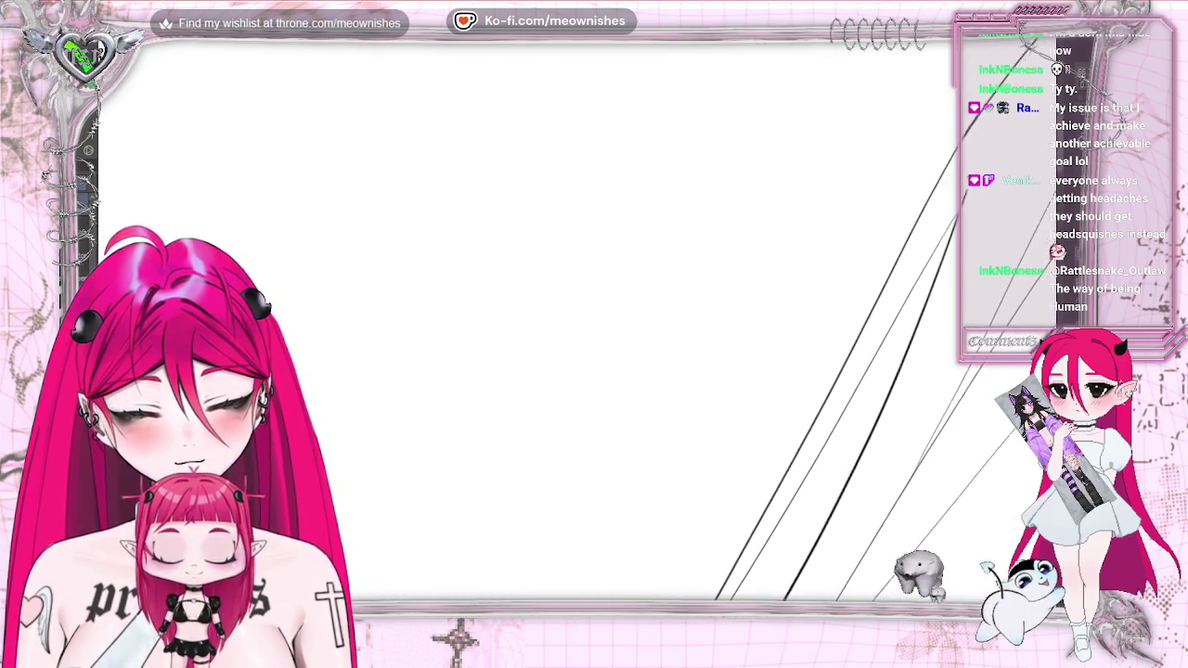
scroll(594, 334, "right", 1)
scroll(594, 335, "right", 3)
scroll(594, 334, "up", 2)
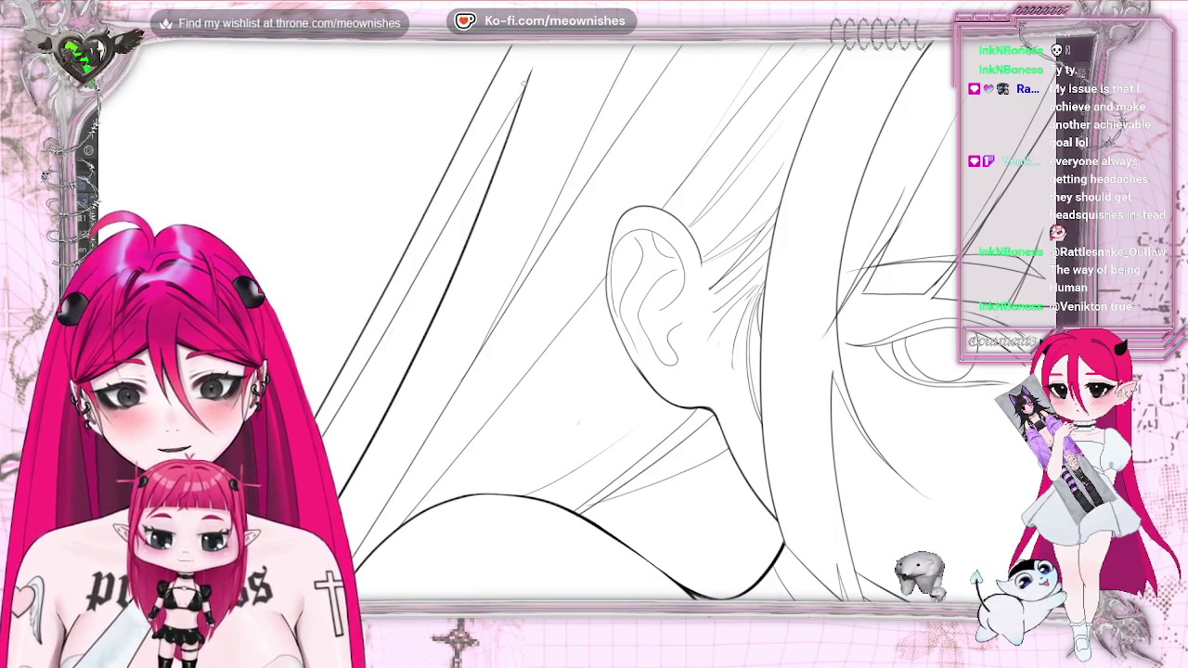
Undo the last thin stroke drawn on the hair with Ctrl+Z
key("ctrl+z")
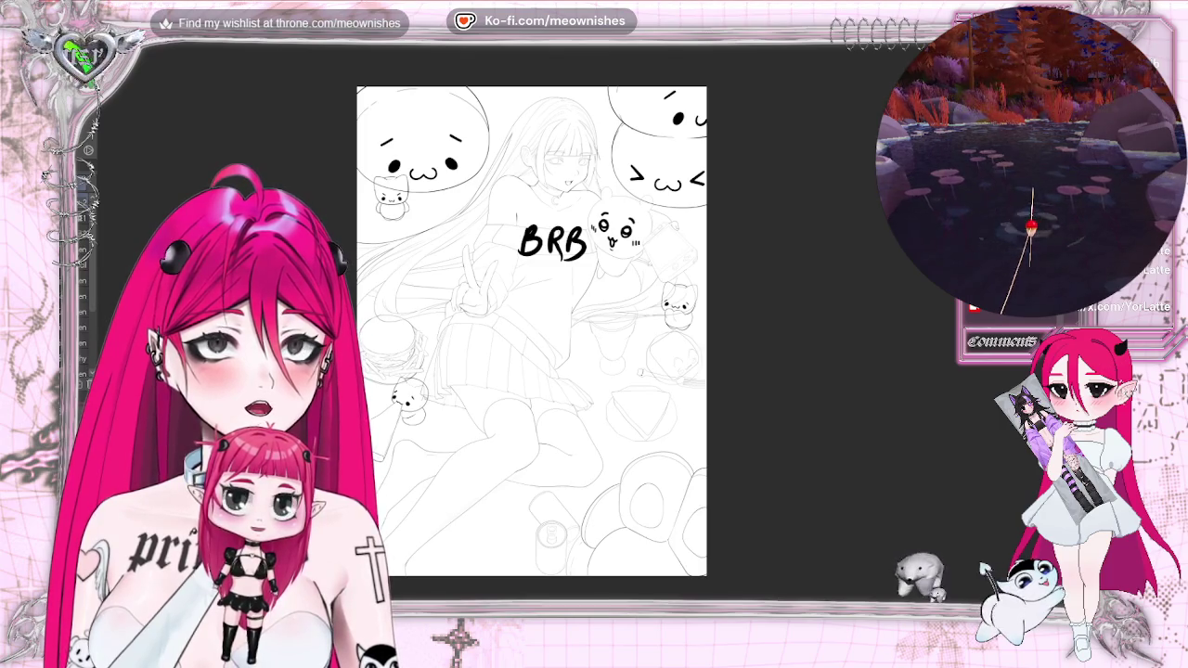
Switch to the X post and maximise the chibi catgirl drawing to fill the view
key("alt+Tab")
double_click(624, 48)
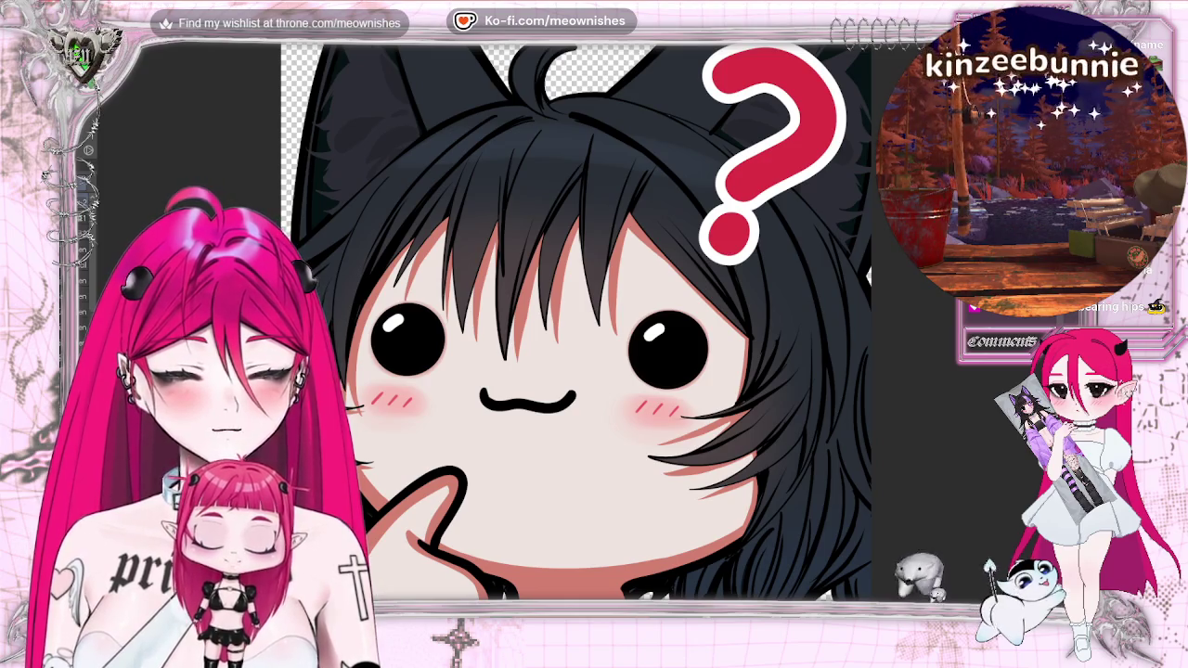
Zoom the canvas to show the whole peace-sign girl page without the BRB lettering
scroll(661, 204, "down", 2)
scroll(662, 205, "down", 2)
scroll(622, 211, "up", 3)
scroll(566, 223, "down", 3)
scroll(504, 235, "up", 2)
scroll(502, 232, "up", 1)
scroll(502, 233, "down", 1)
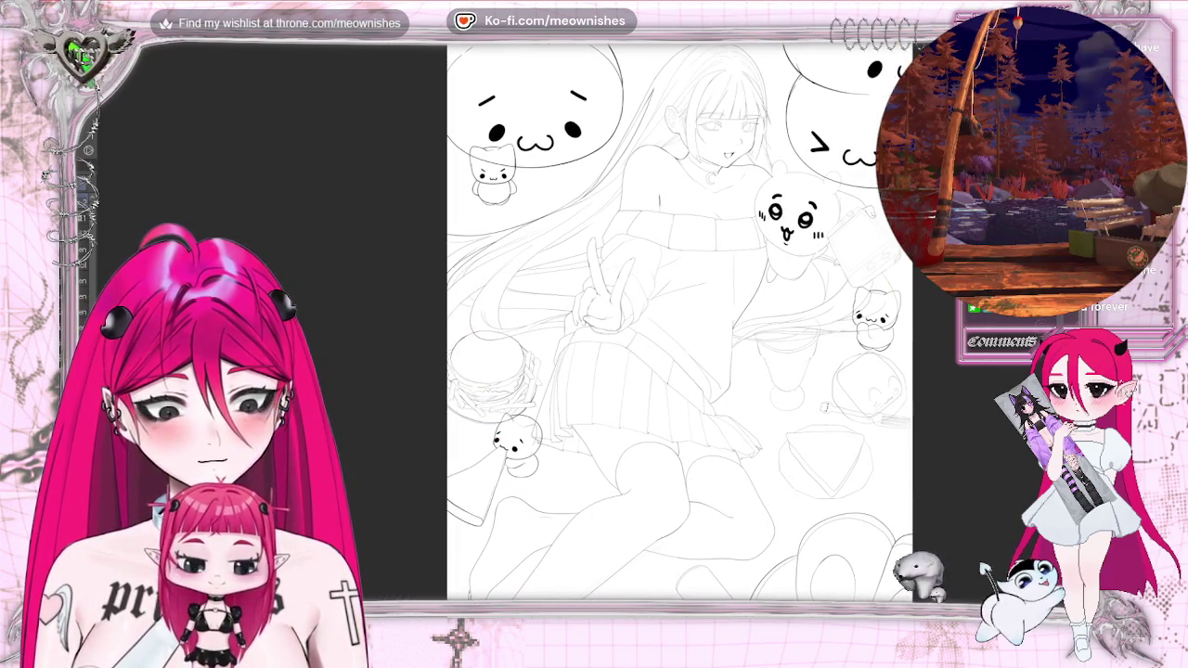
scroll(680, 323, "down", 3)
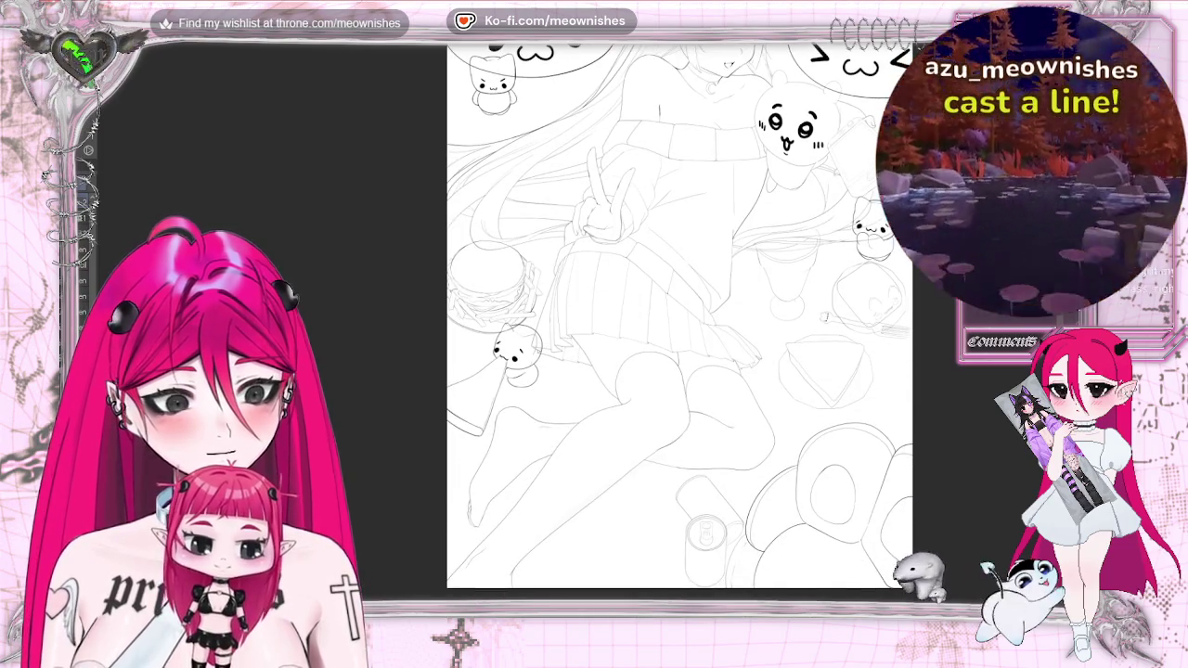
key("h")
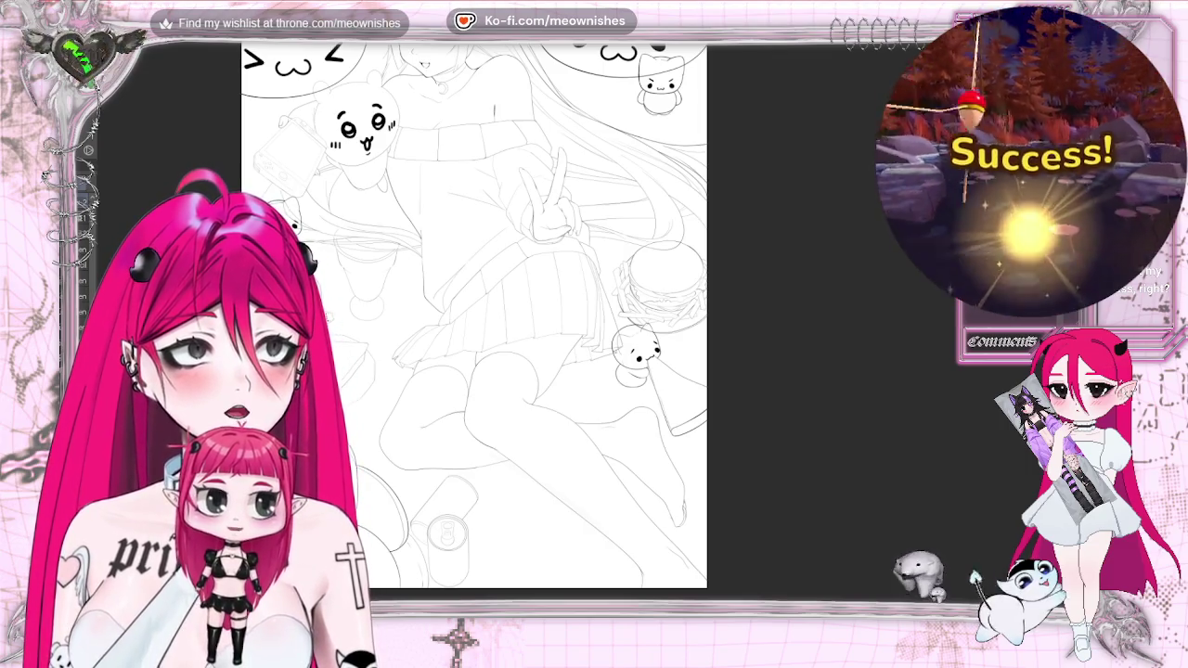
key("h")
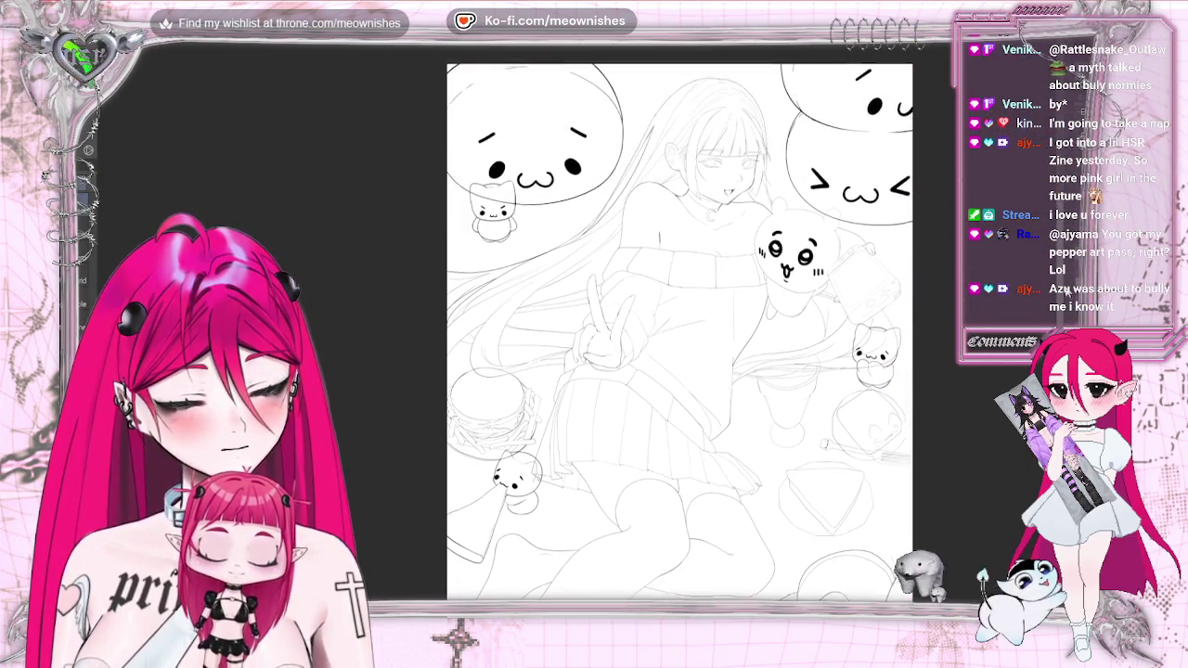
scroll(679, 321, "down", 1)
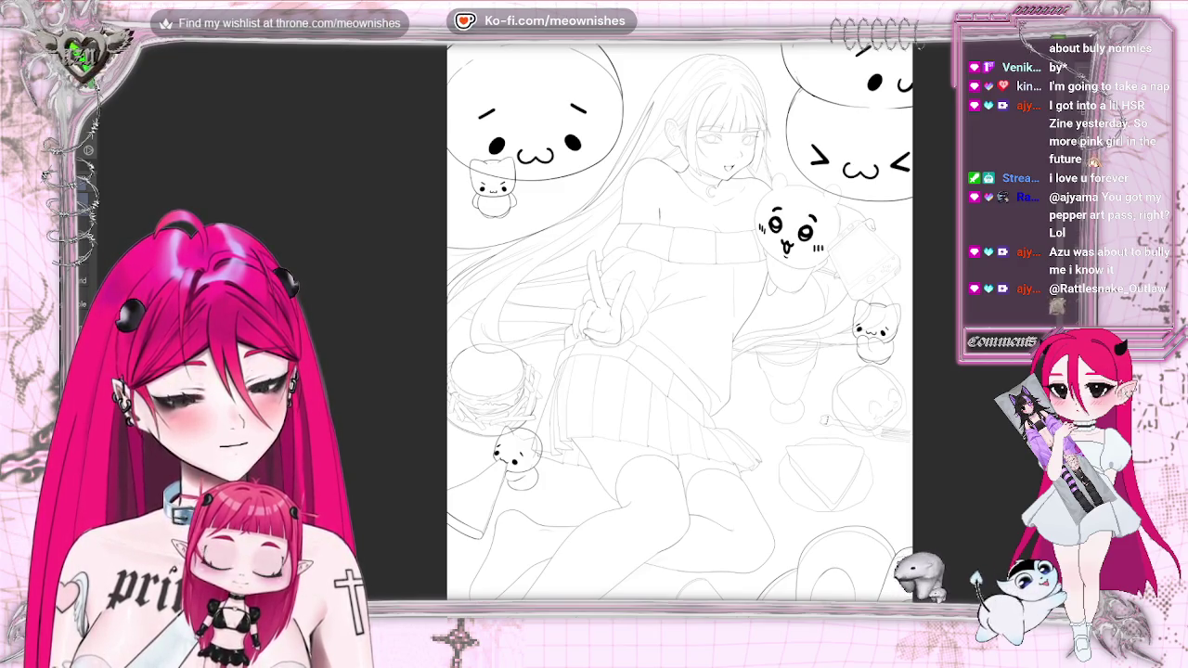
key("ctrl+z")
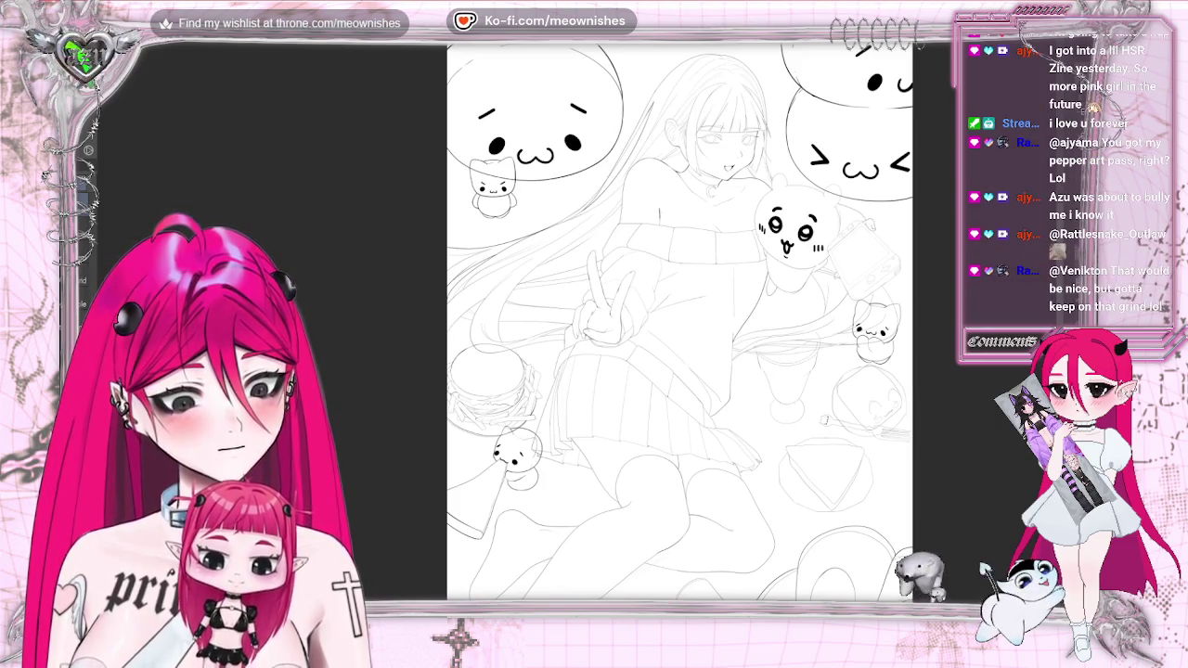
key("ctrl+z")
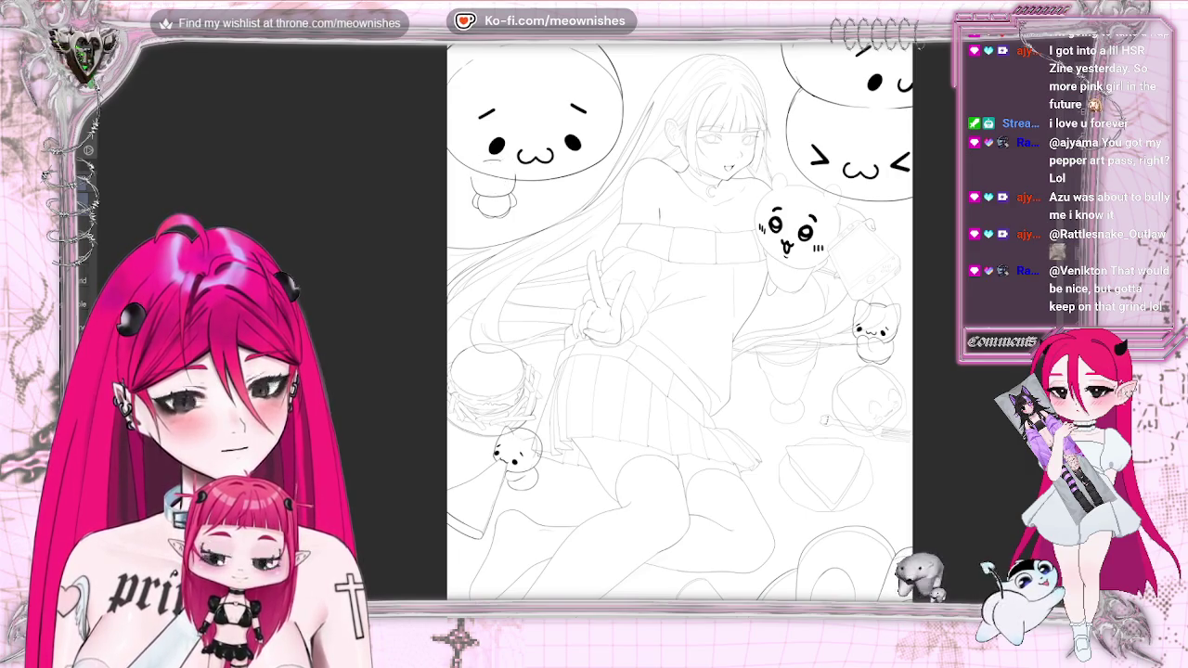
key("ctrl+z")
key("ctrl+y")
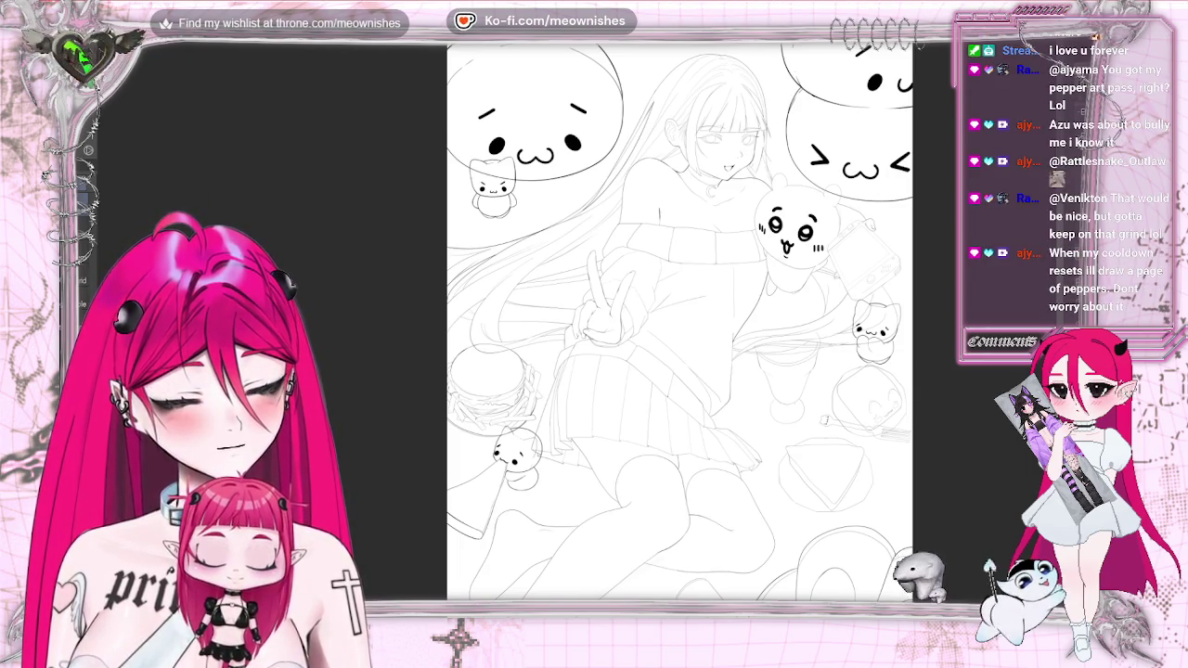
key("ctrl+z")
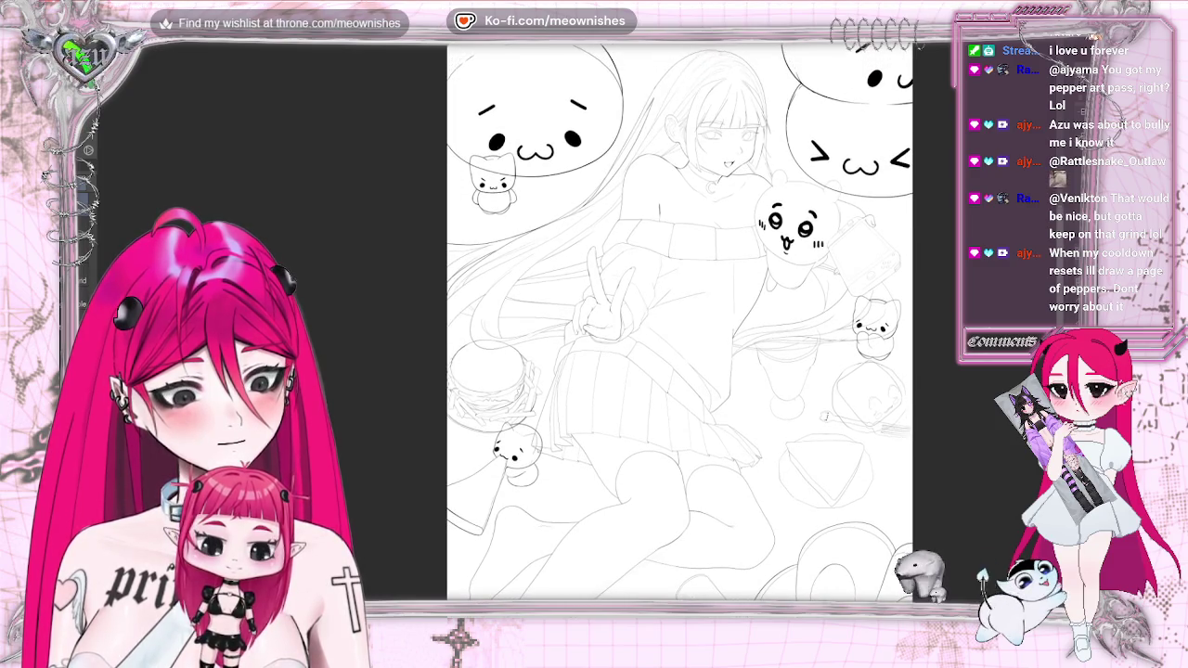
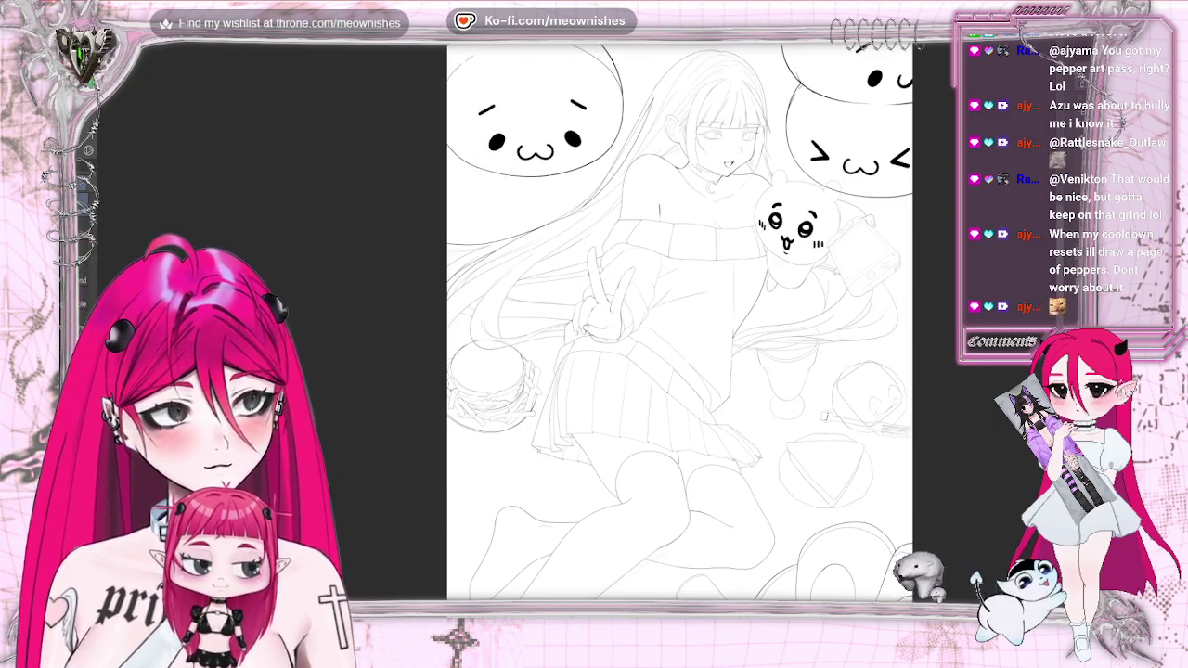
Nudge the cat-handled fork and its sticker slightly down beside the cake
scroll(679, 322, "down", 3)
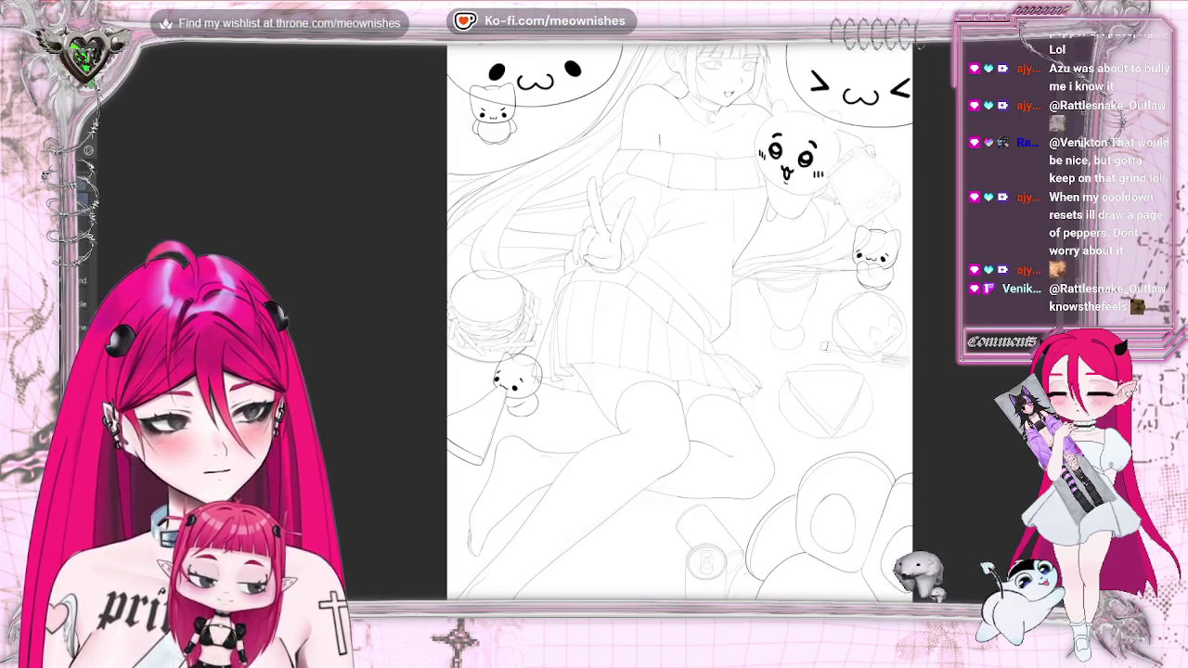
scroll(680, 322, "up", 2)
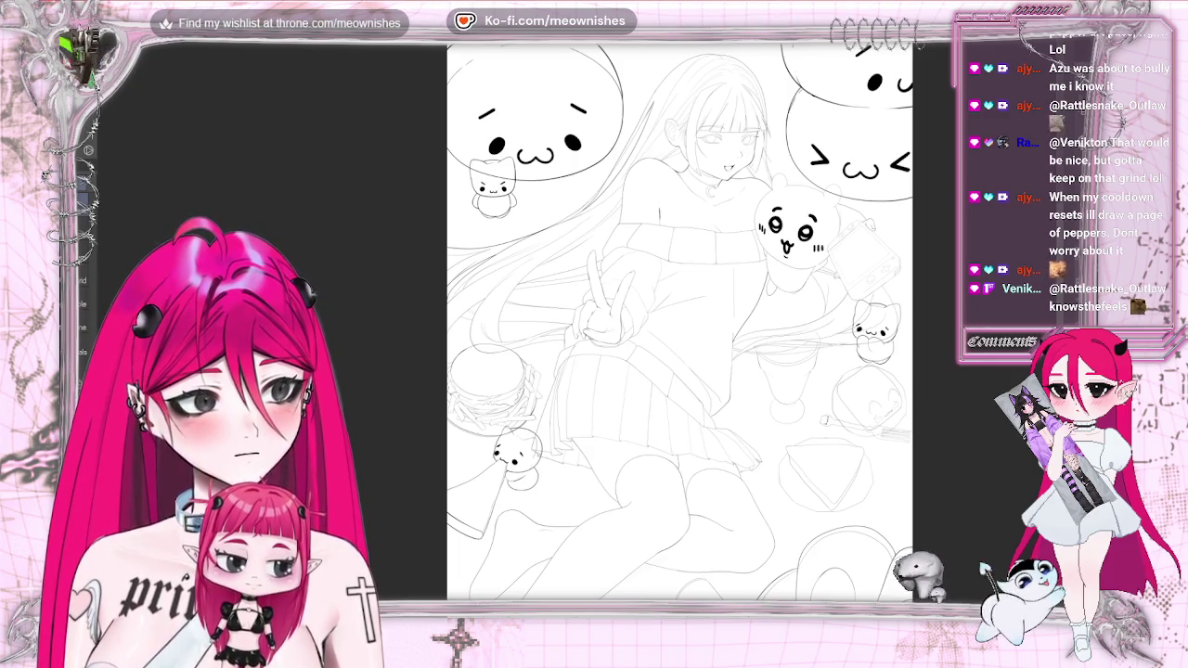
scroll(679, 322, "down", 2)
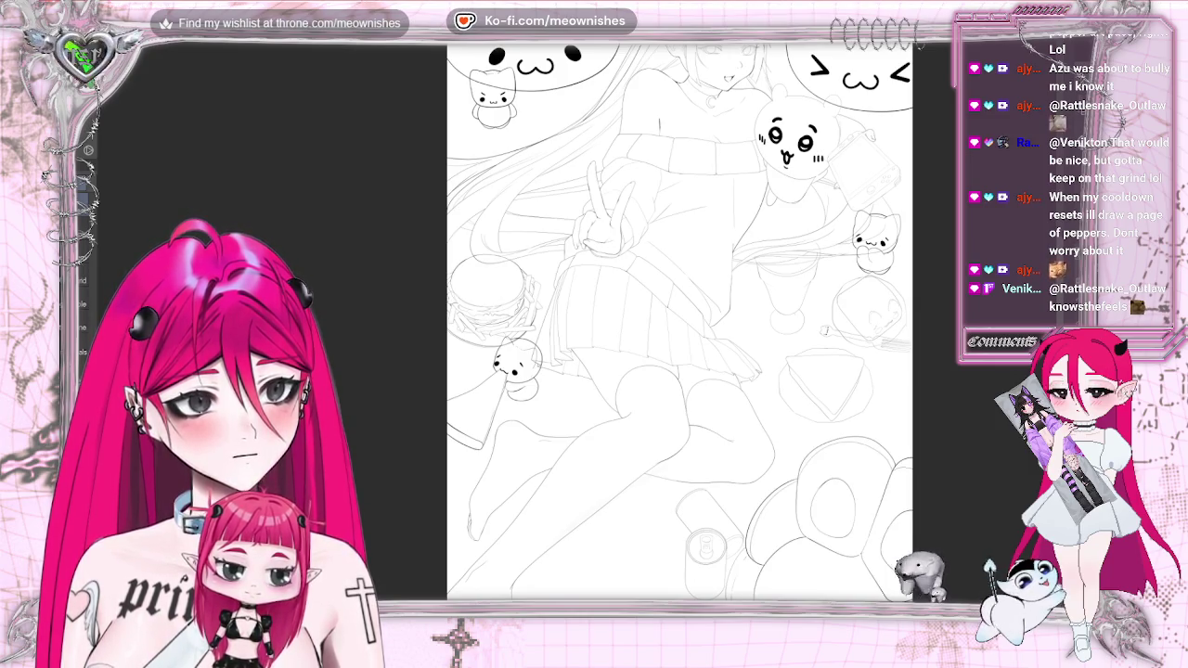
scroll(679, 321, "up", 3)
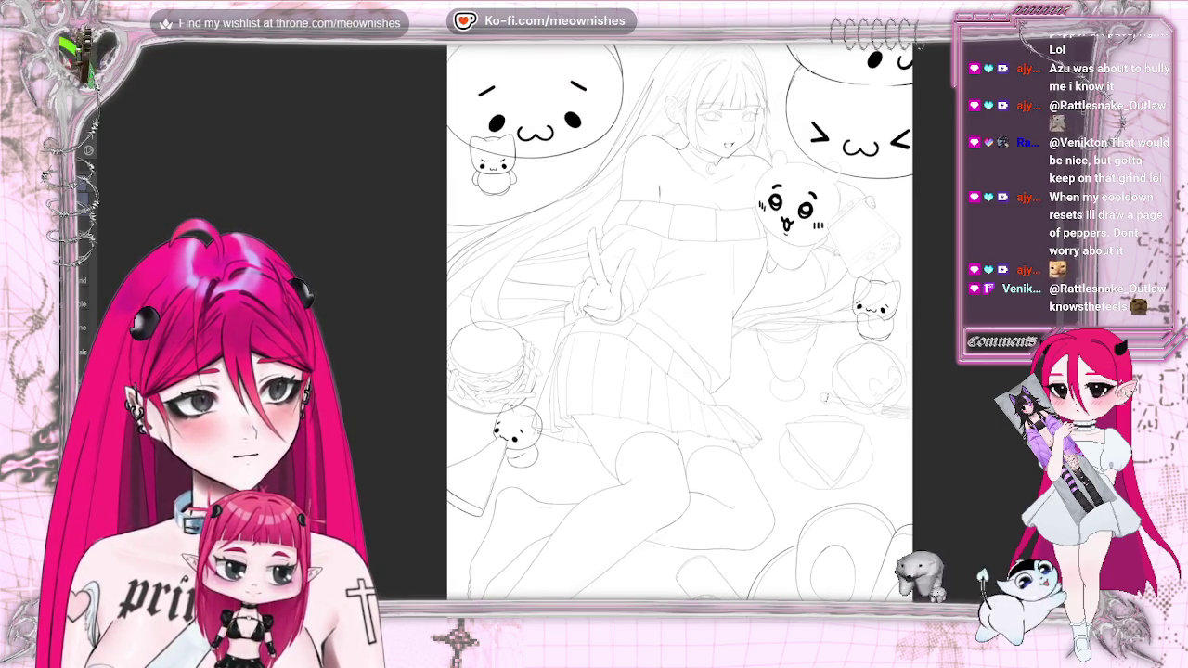
key("ctrl+t")
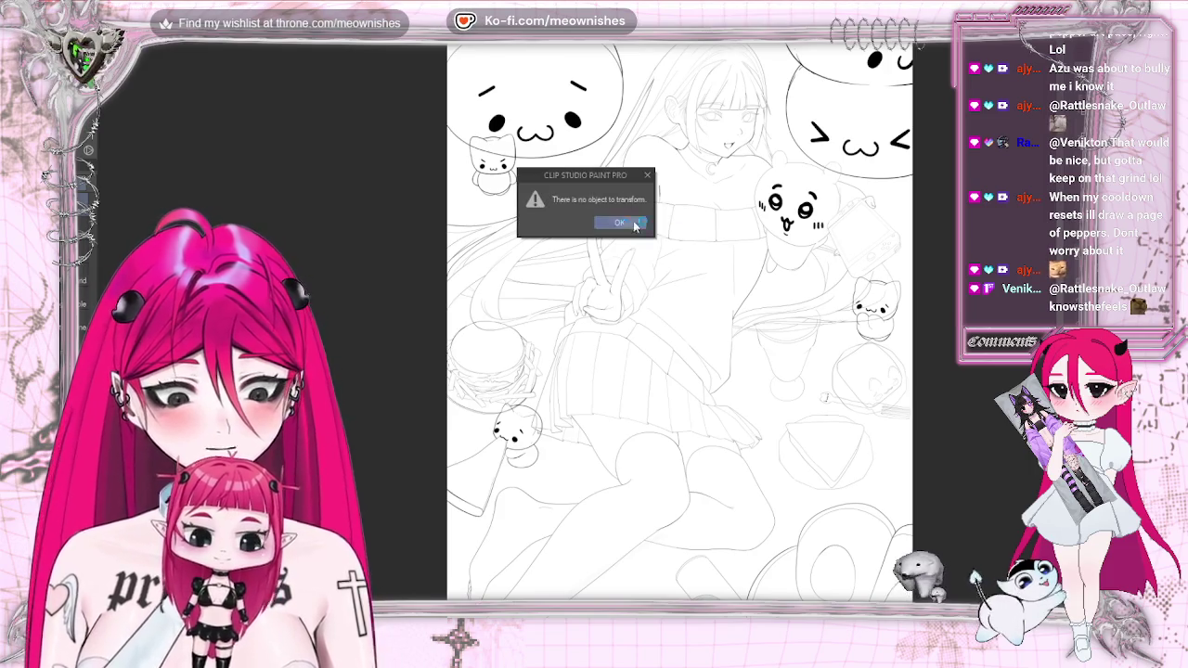
key("Return")
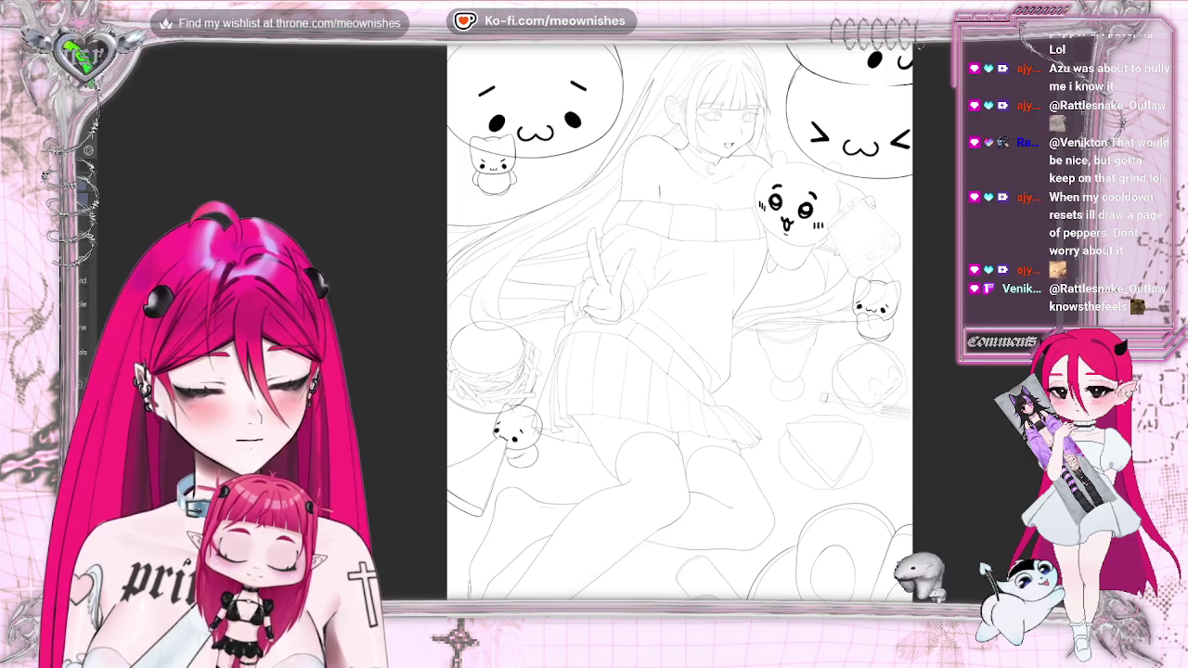
scroll(726, 576, "right", 3)
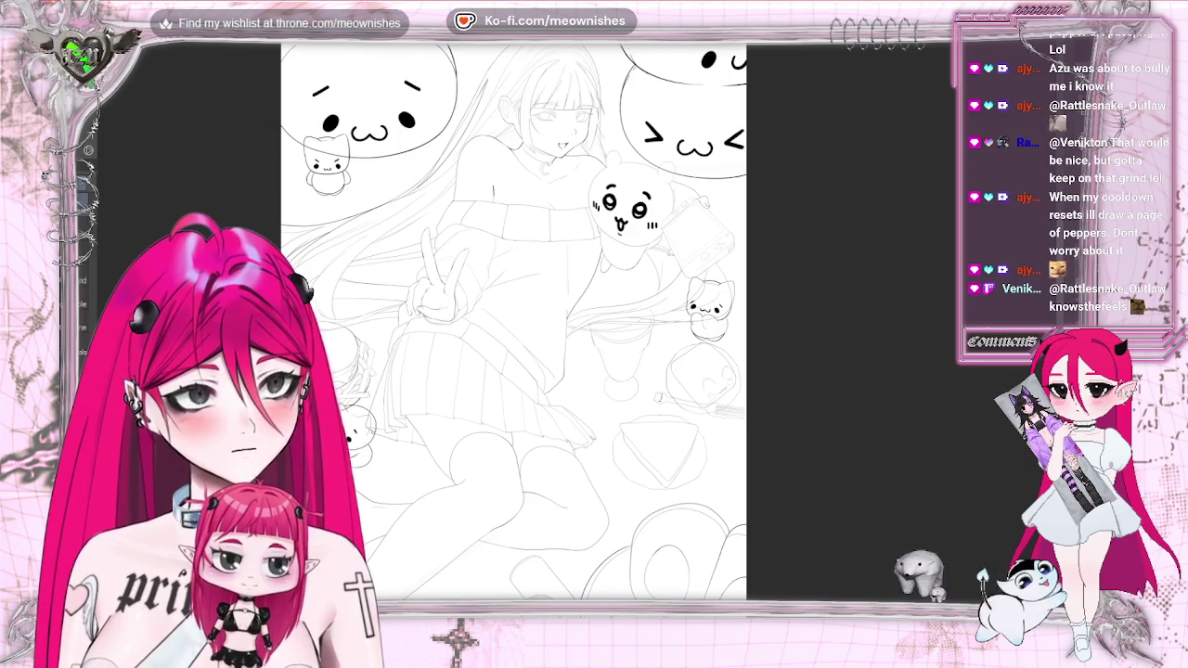
scroll(513, 315, "down", 3)
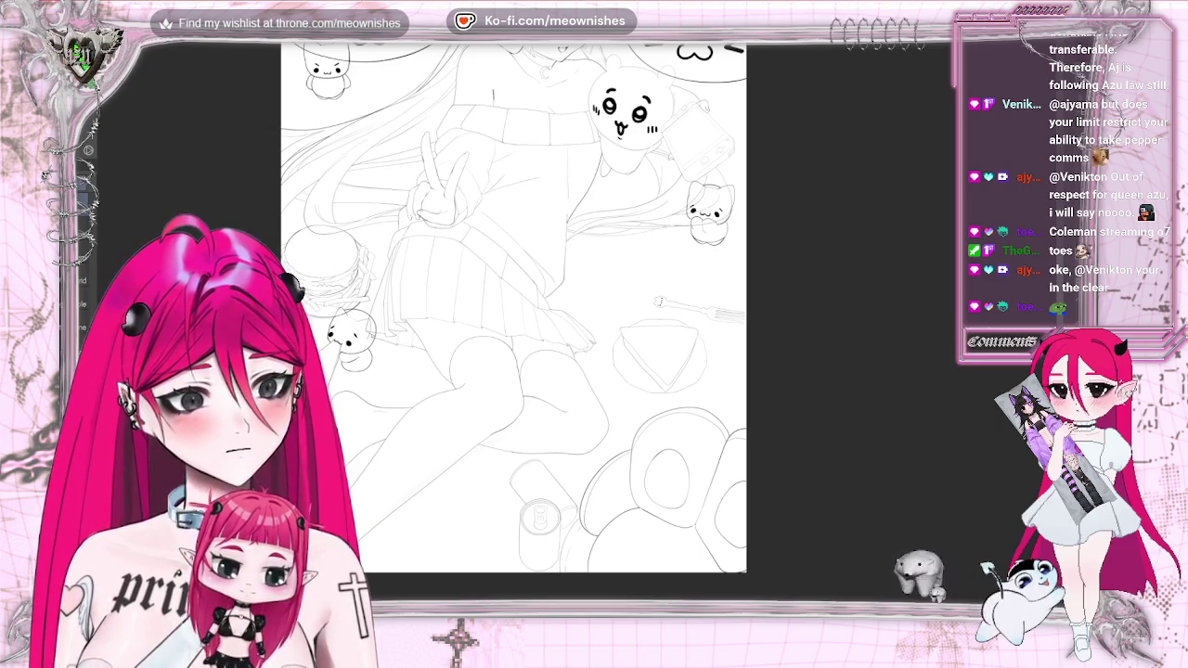
scroll(657, 326, "up", 3)
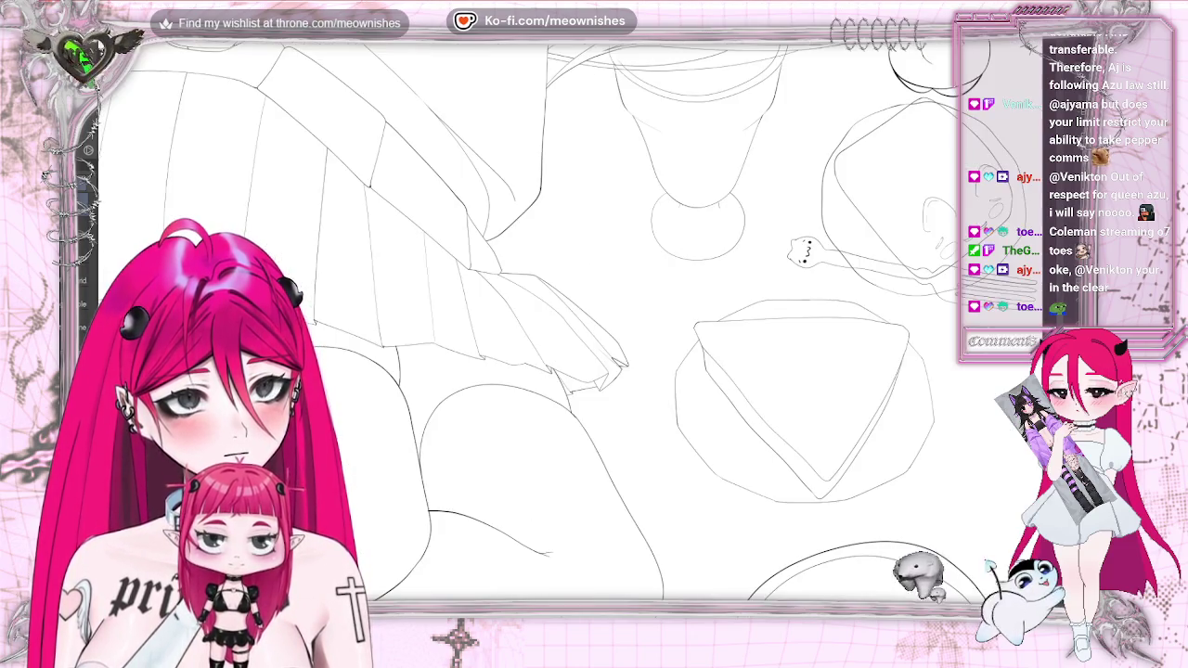
scroll(657, 326, "up", 1)
scroll(933, 504, "right", 3)
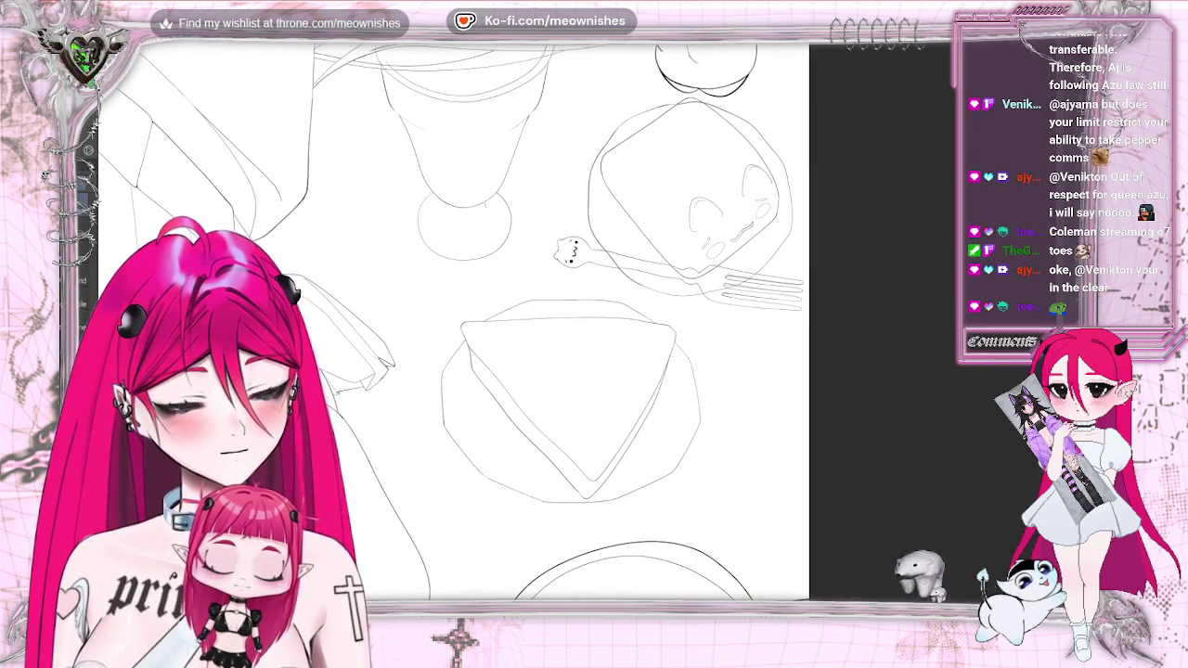
left_click_drag(747, 339, 752, 347)
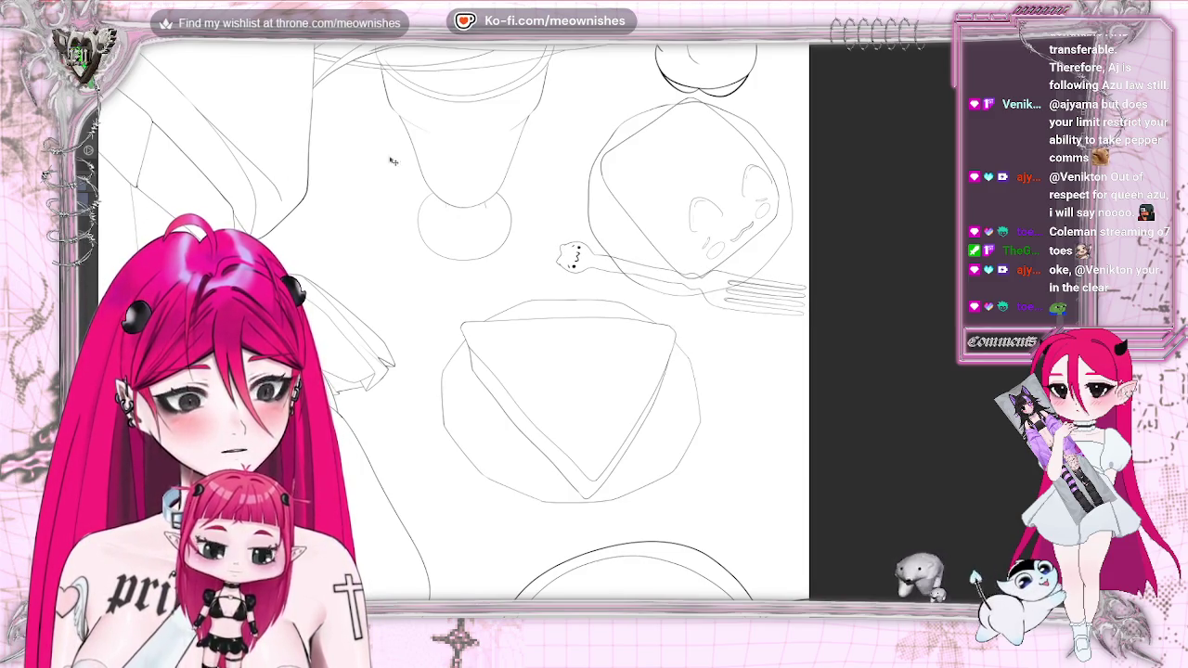
Tilt the fork slightly in two small rotations, then hide the glass and cake sketch to compare
key("ctrl+t")
left_click_drag(780, 278, 762, 303)
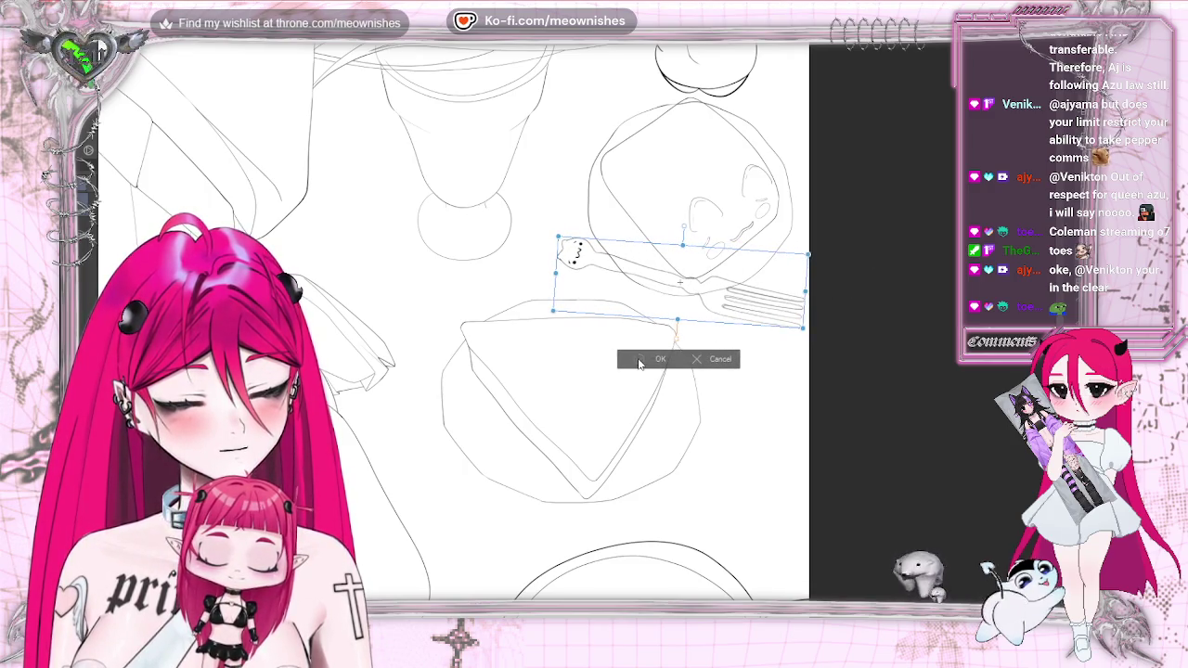
left_click(638, 363)
scroll(629, 397, "down", 5)
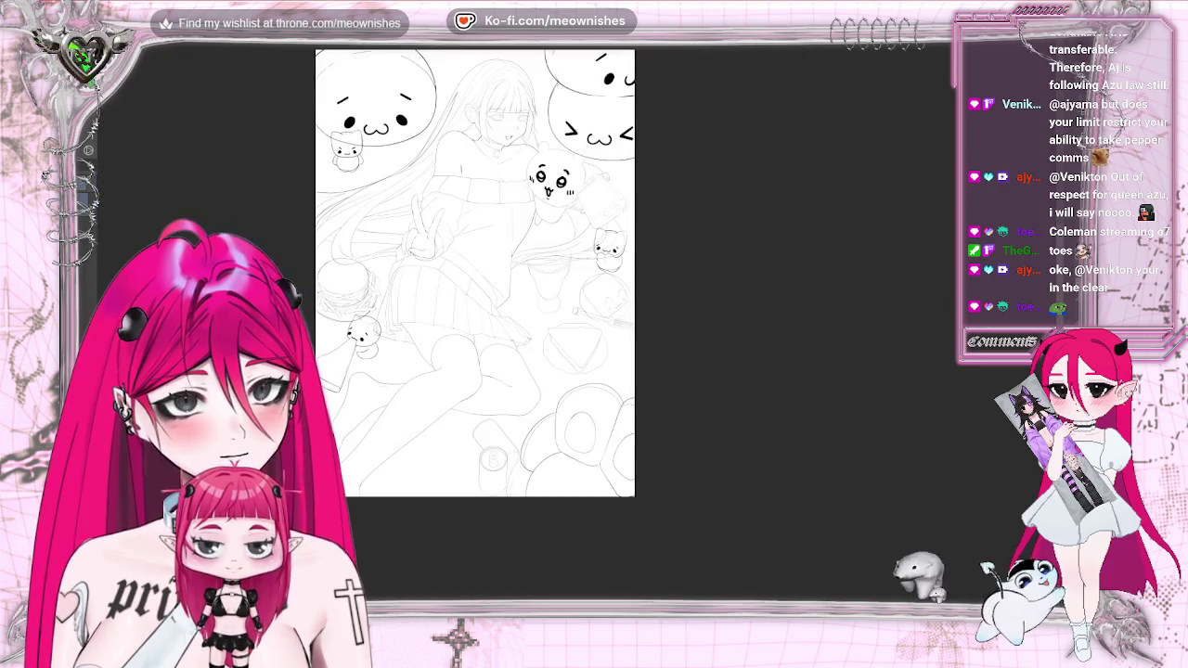
scroll(628, 397, "up", 5)
key("ctrl+t")
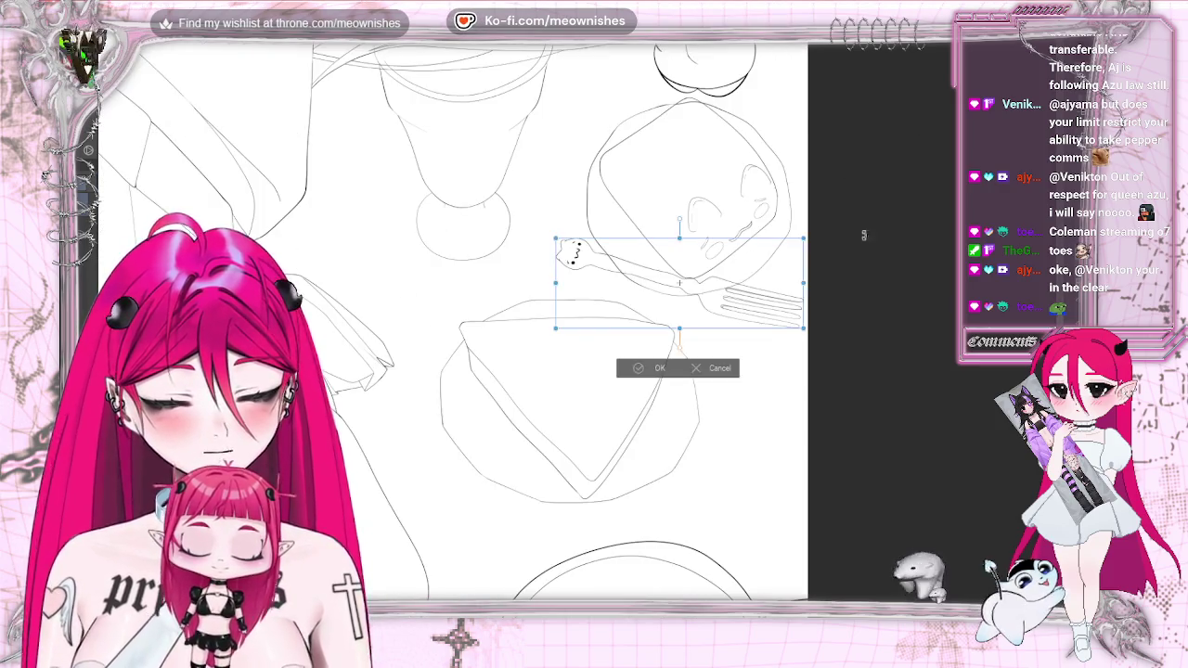
left_click_drag(747, 315, 739, 304)
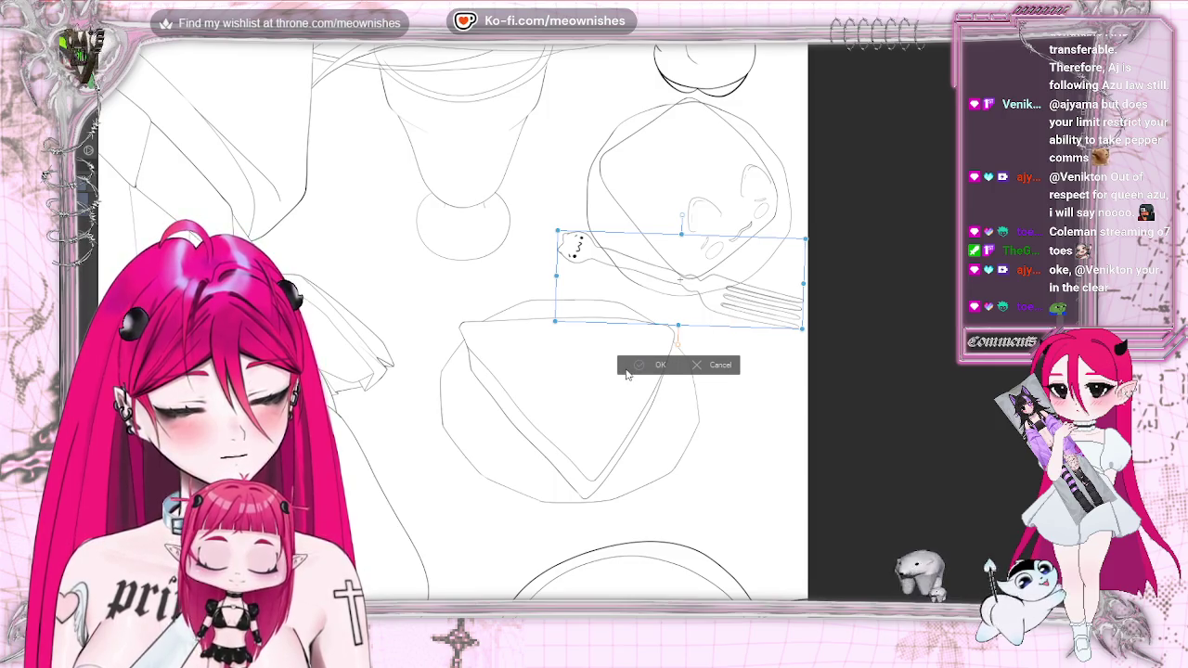
left_click(626, 370)
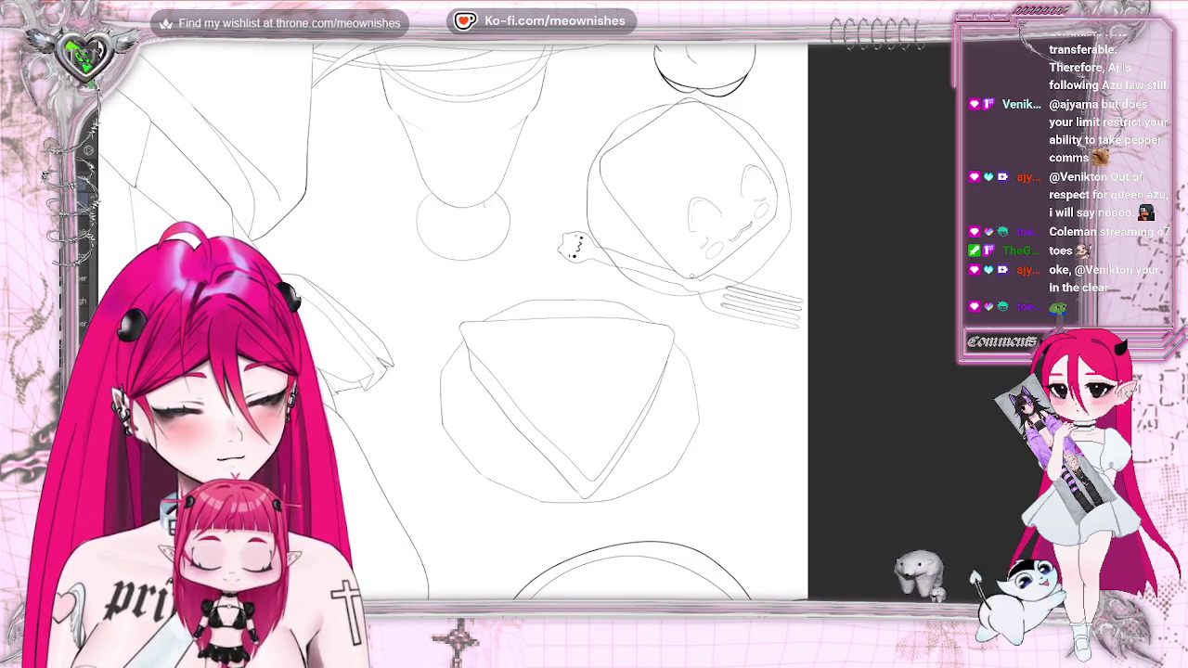
key("Delete")
Restore the glass and cake sketch and check the drawing with a mirrored view
key("ctrl+z")
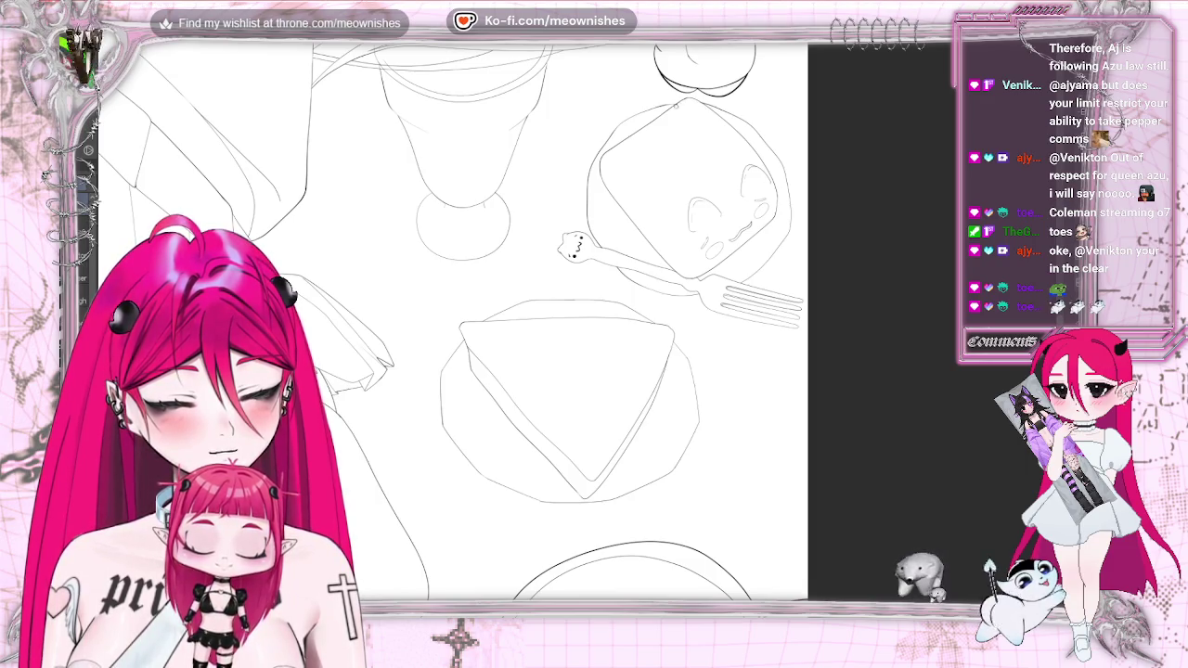
scroll(571, 334, "down", 2)
scroll(571, 334, "down", 2)
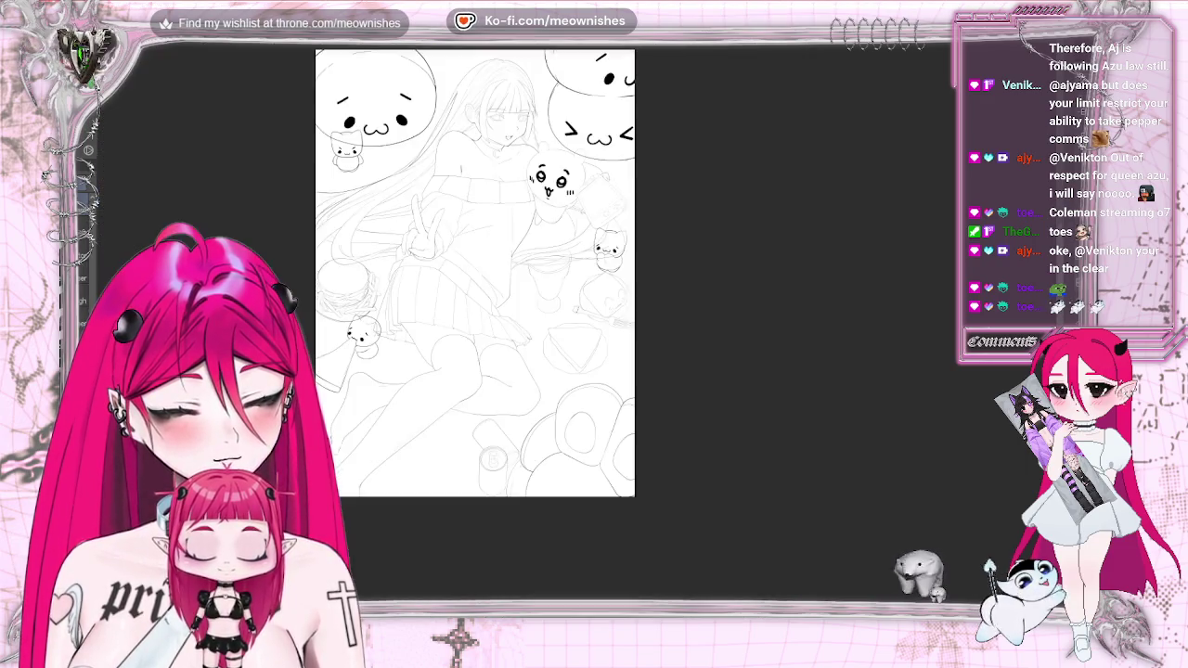
scroll(571, 334, "up", 2)
scroll(570, 334, "up", 2)
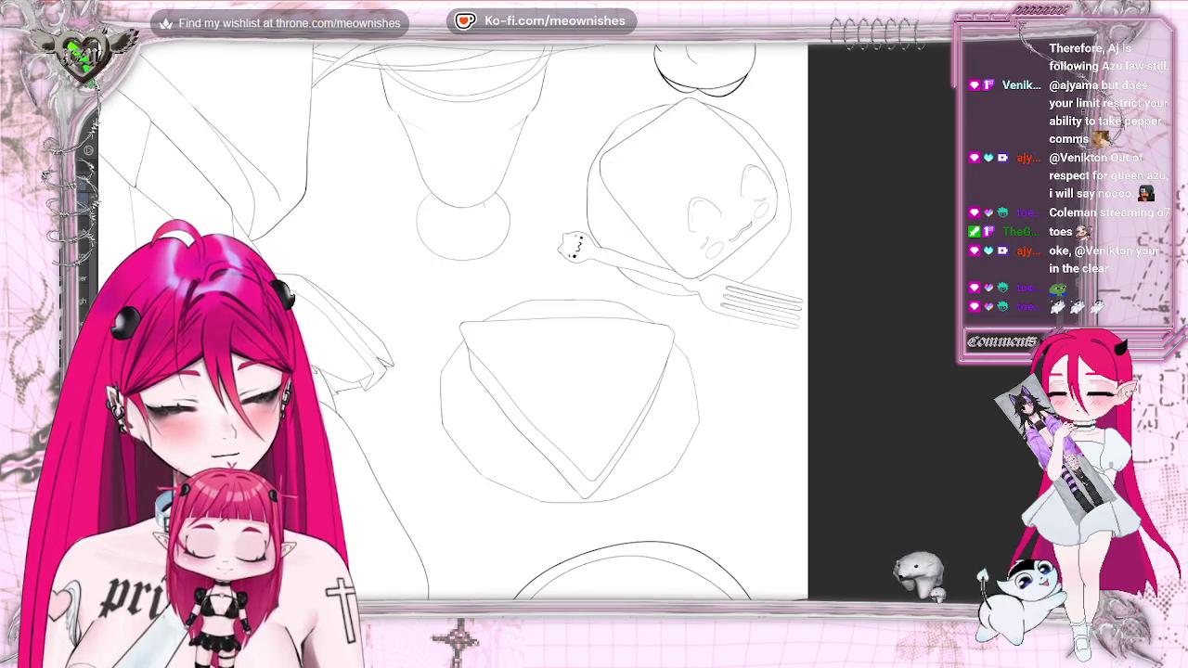
key("h")
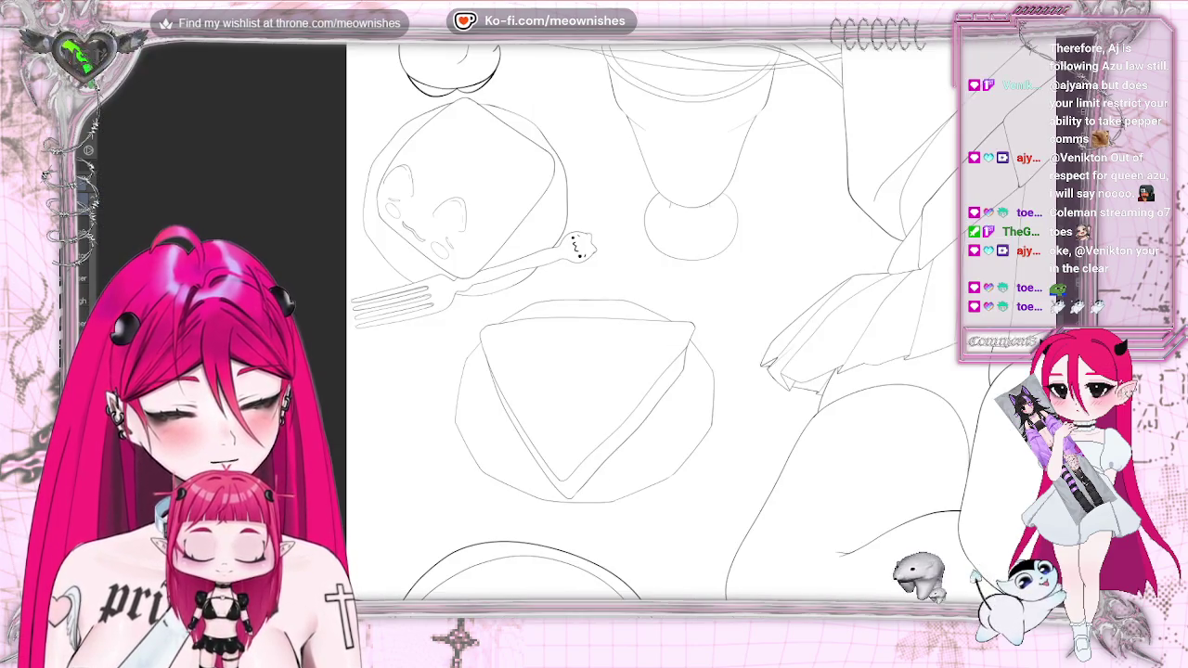
key("h")
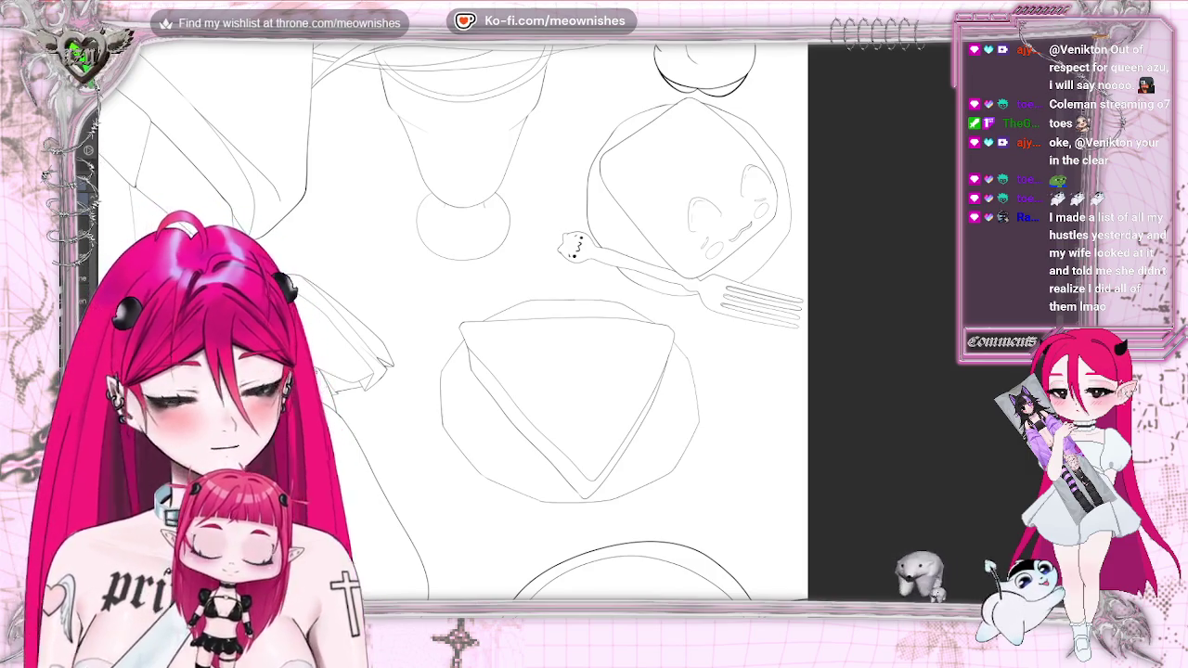
Lasso the face doodle on the toast slice and shift and tilt it slightly
mouse_move(687, 242)
left_mouse_down()
mouse_move(761, 227)
mouse_move(713, 234)
left_mouse_up()
left_click(752, 268)
left_click(660, 296)
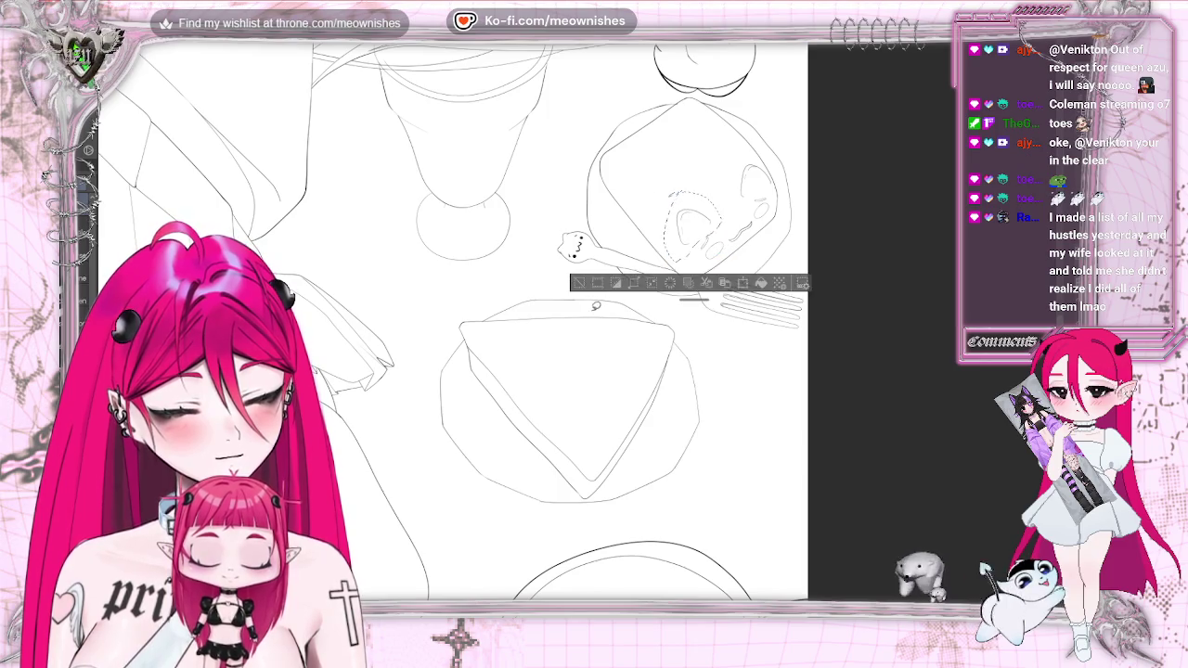
left_click(580, 284)
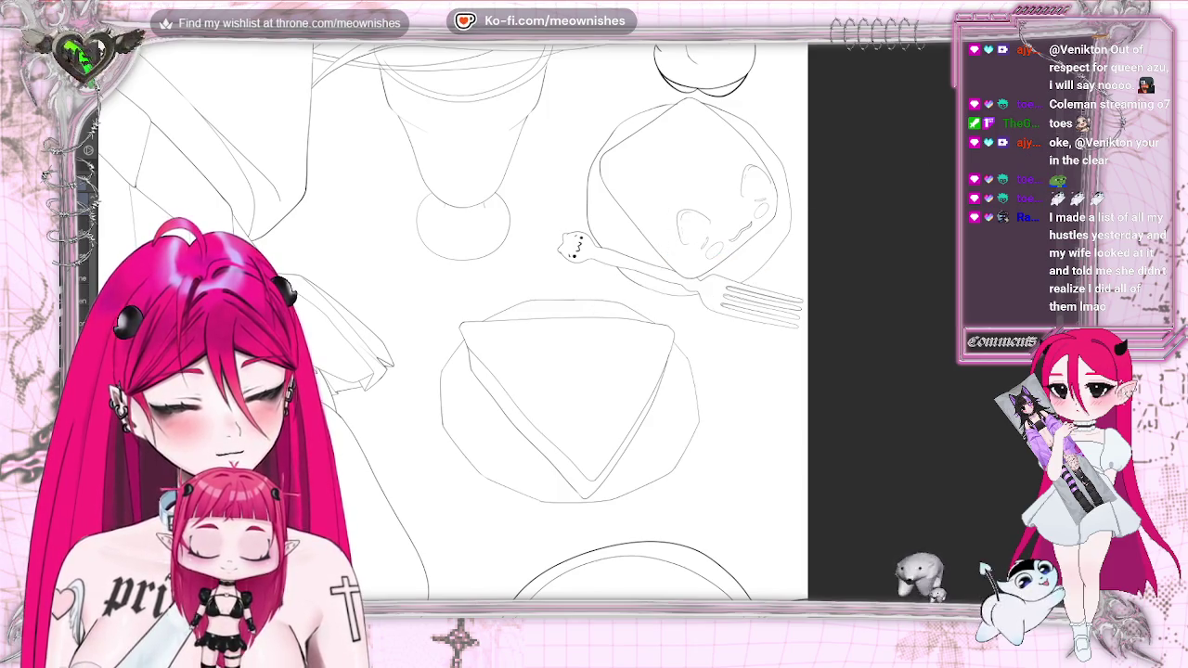
scroll(581, 318, "down", 3)
key("h")
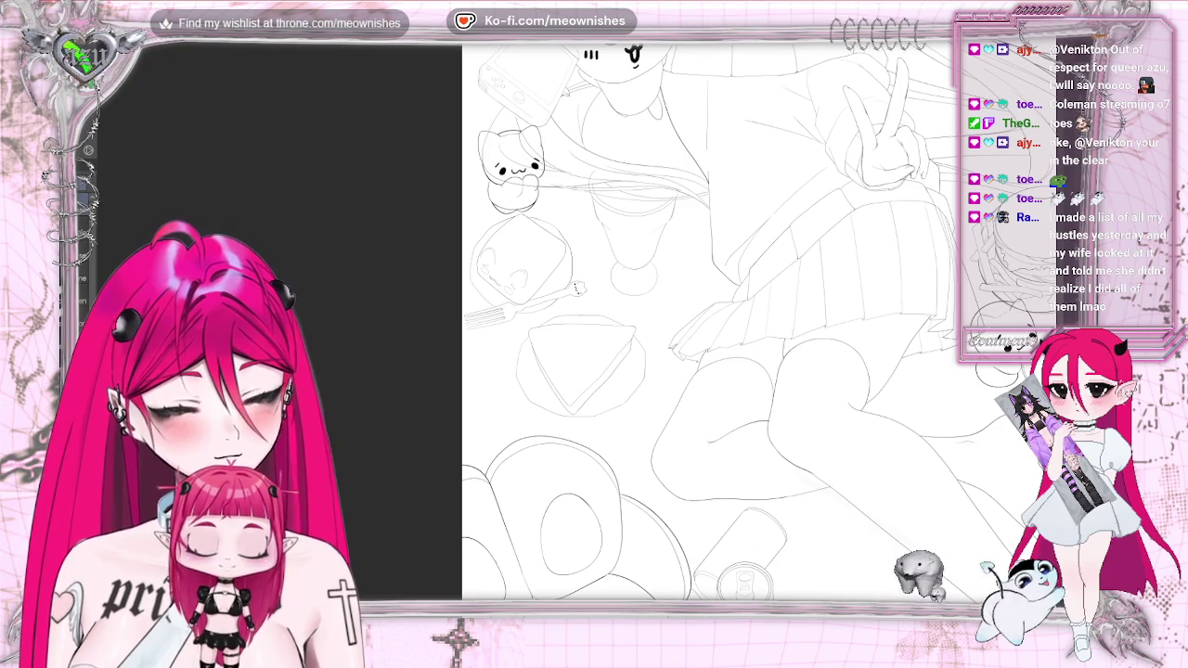
key("h")
scroll(578, 327, "up", 3)
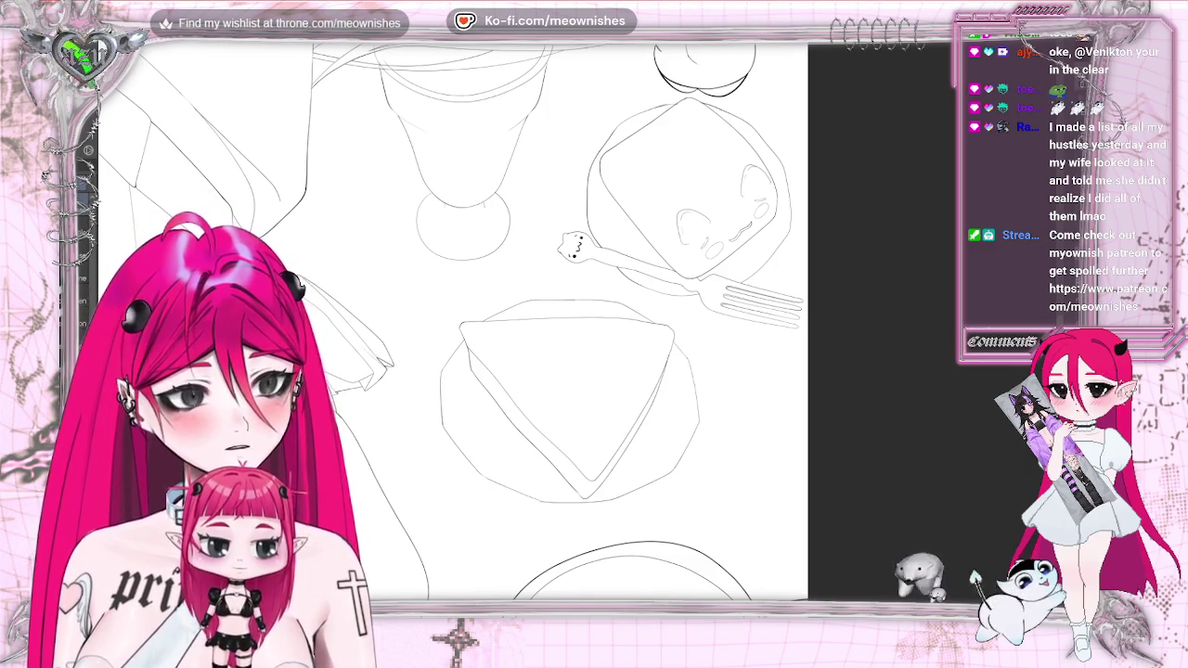
key("ctrl+minus")
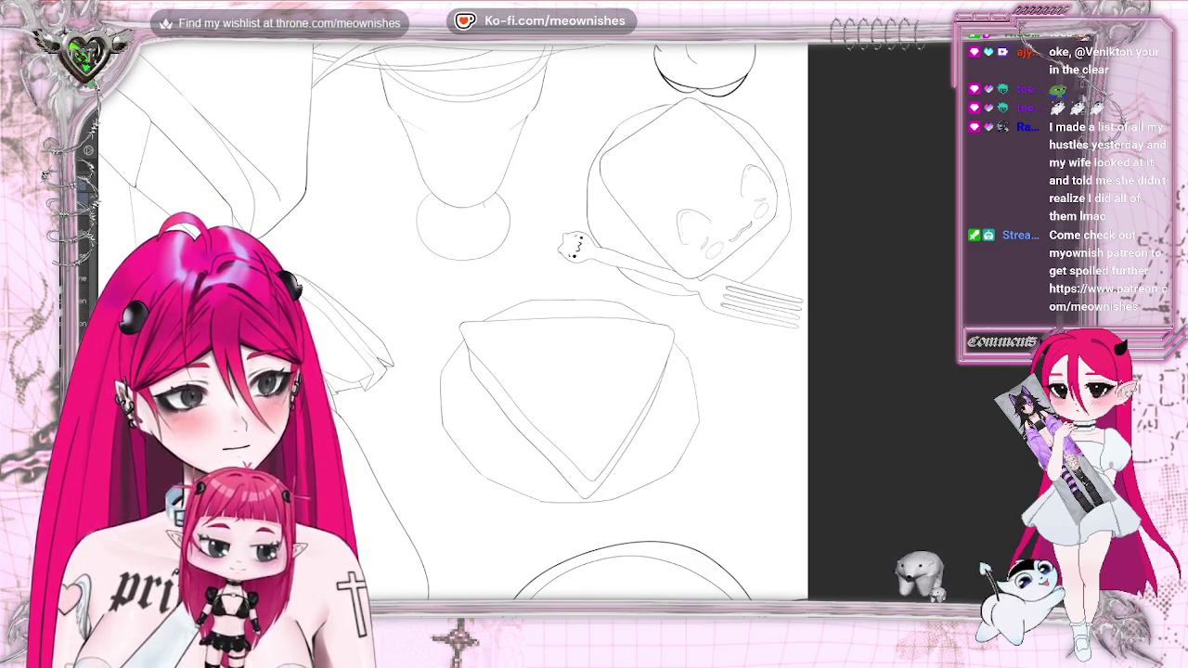
key("ctrl+minus")
key("ctrl+minus")
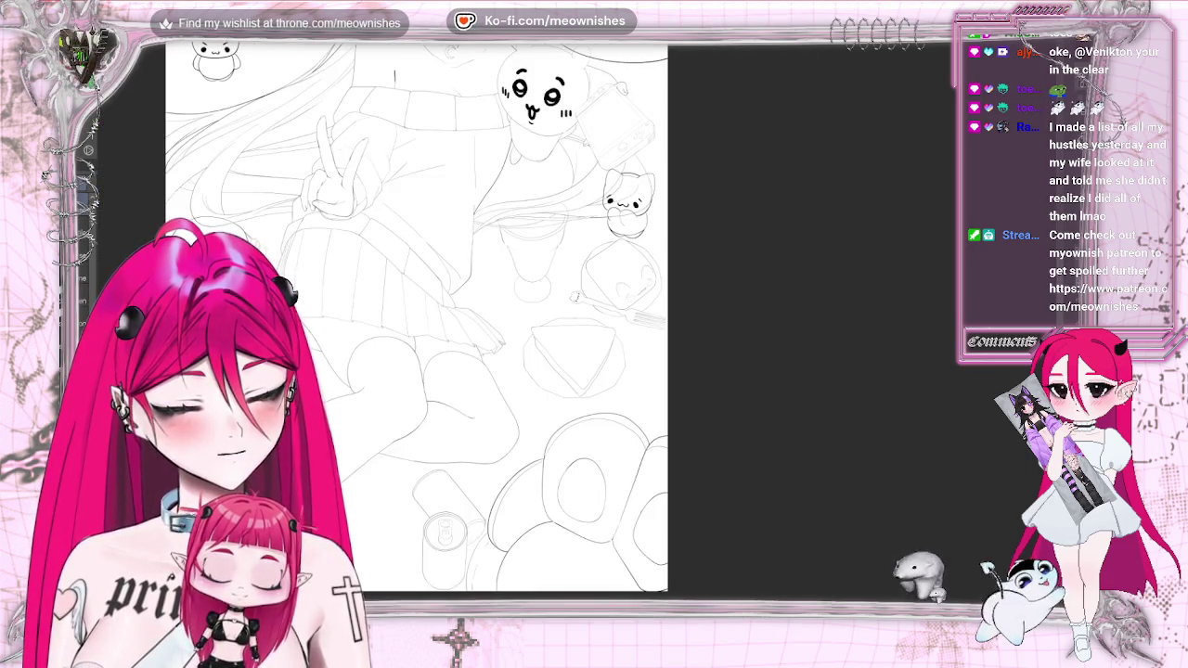
scroll(460, 315, "left", 3)
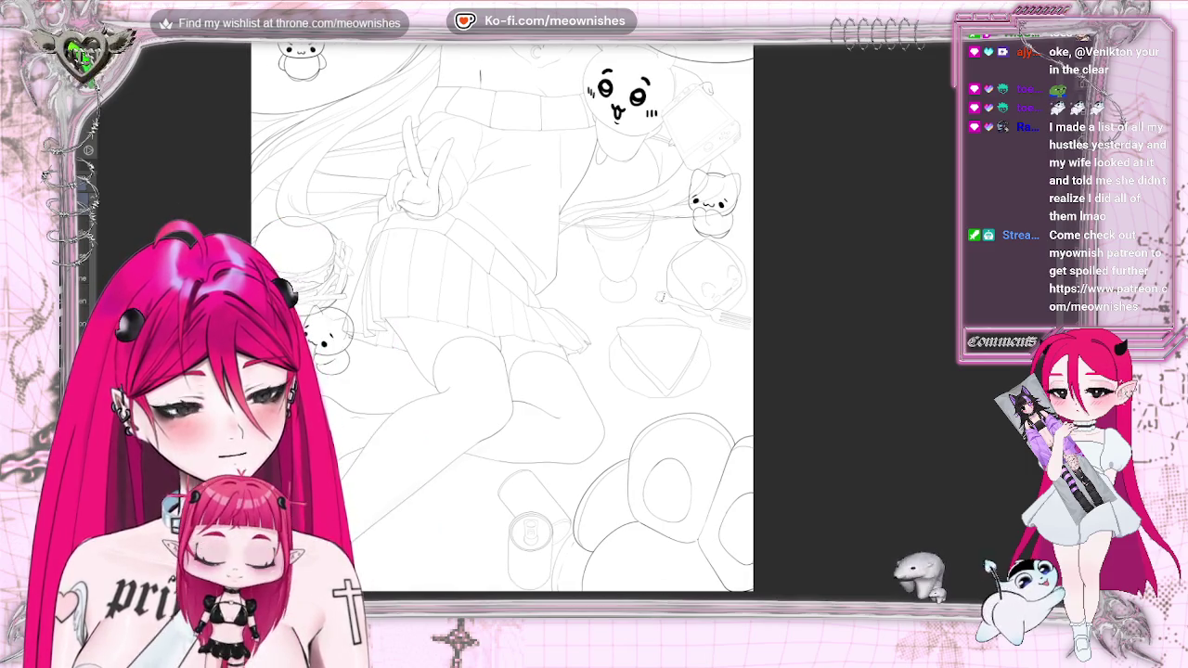
key("ctrl+z")
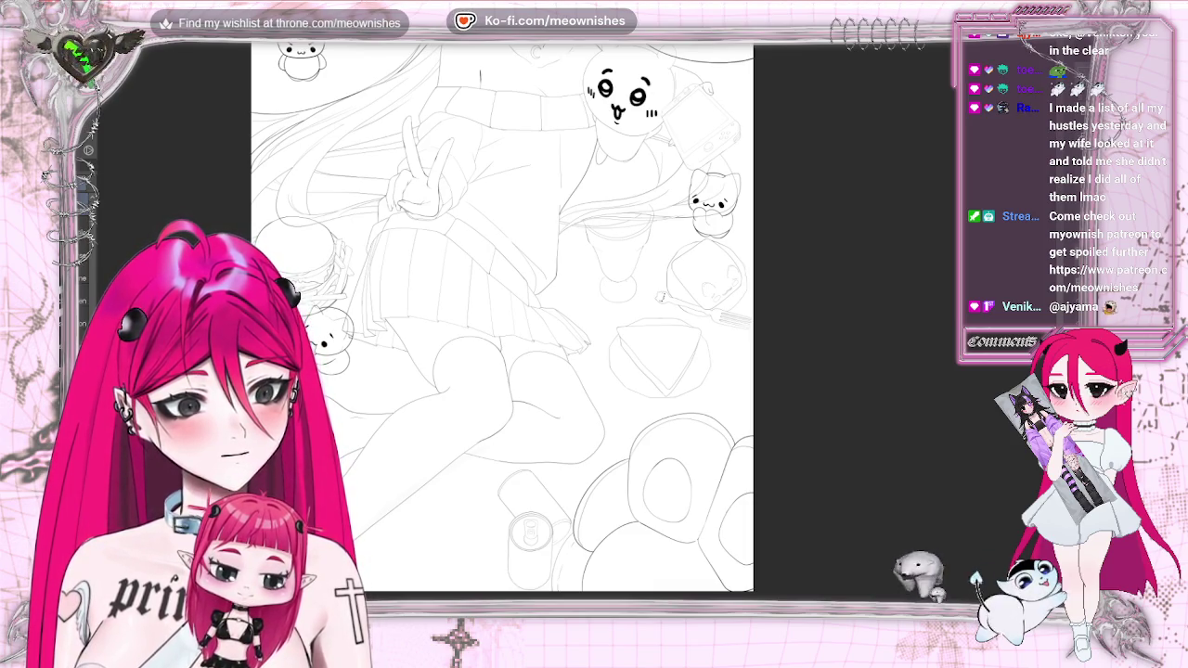
key("ctrl+z")
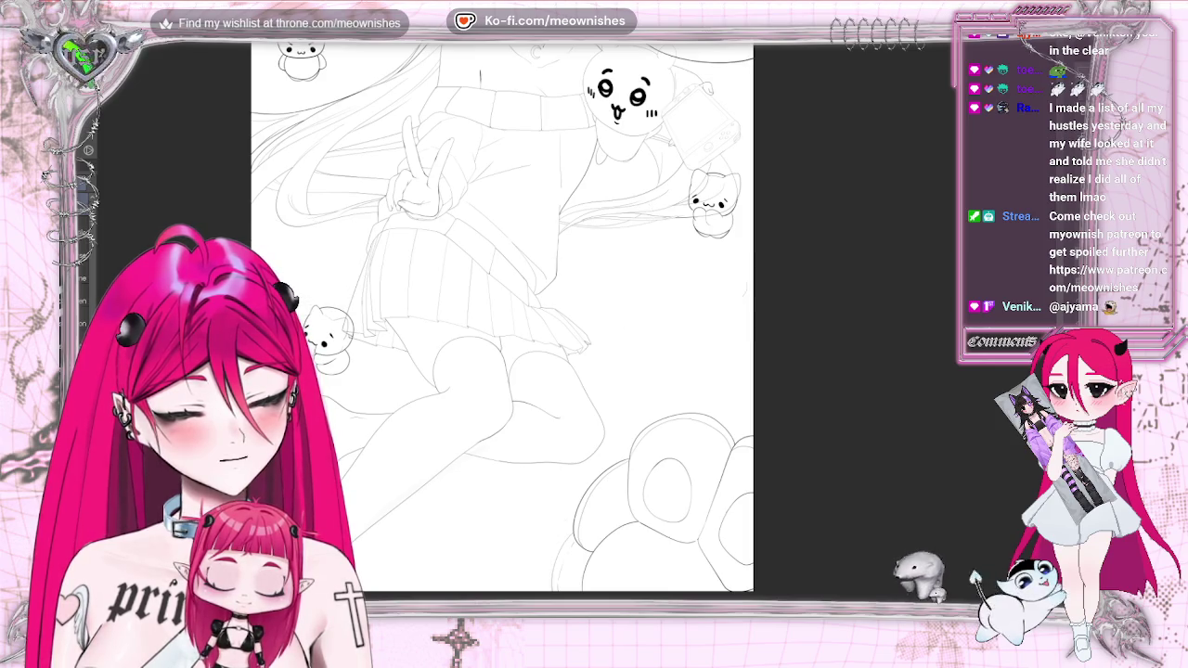
Restore the prop sketches, hide the small cat doodles, and auto-select the area inside the figure's lineart
scroll(501, 320, "up", 3)
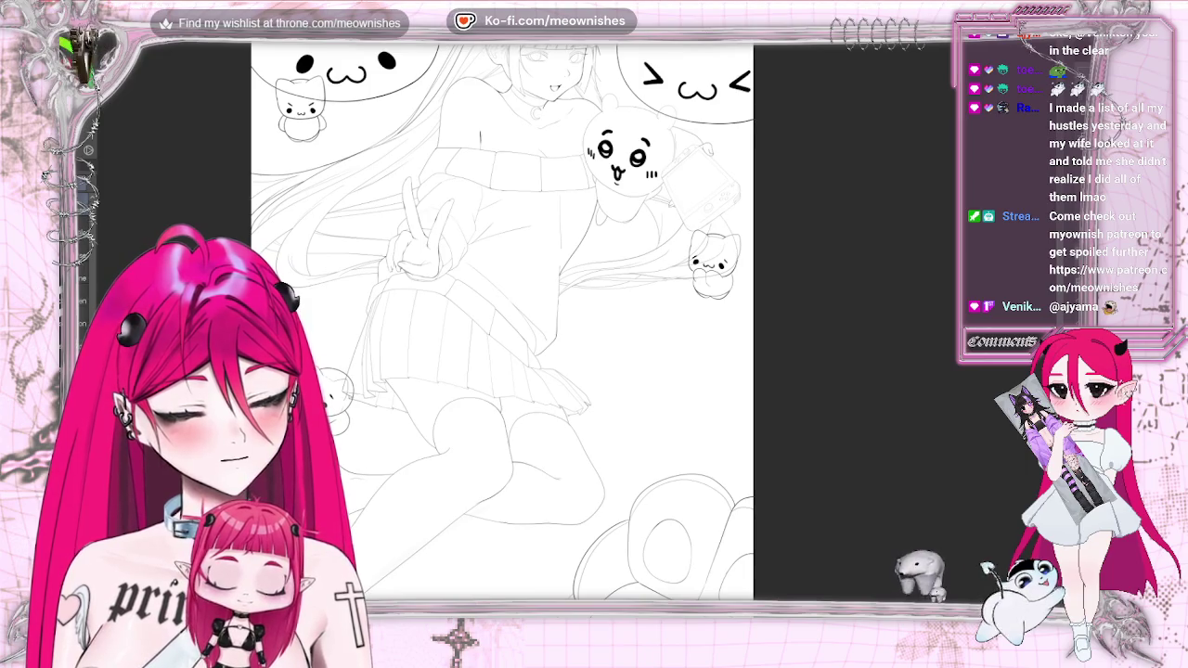
key("ctrl+y")
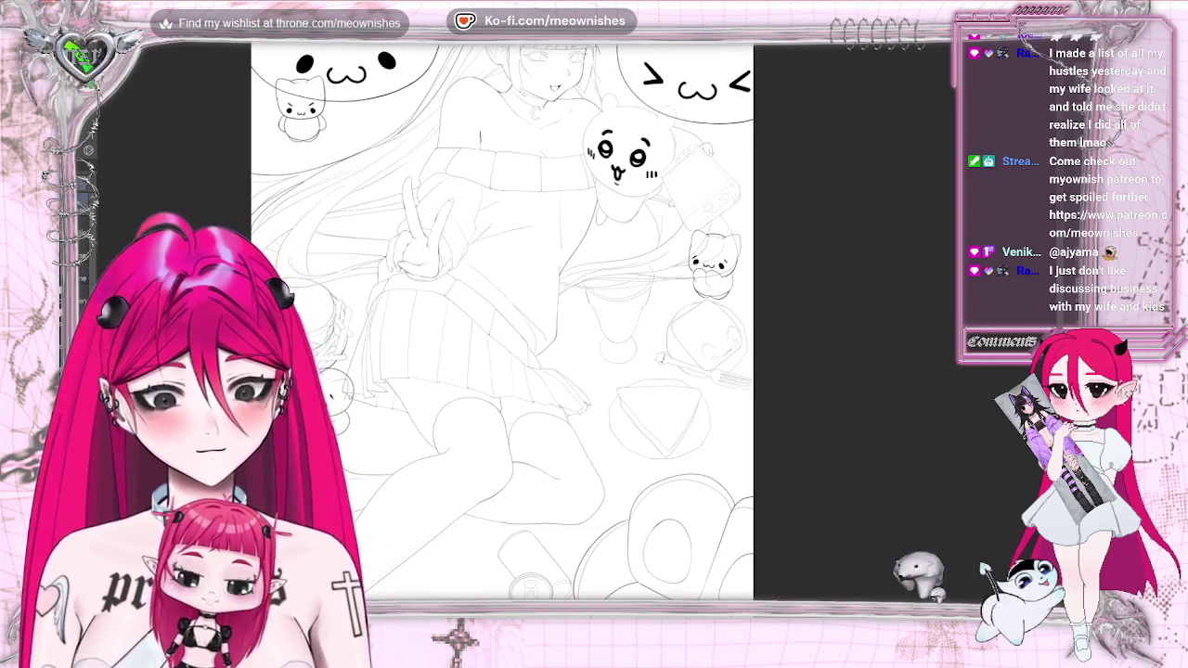
scroll(575, 322, "down", 1)
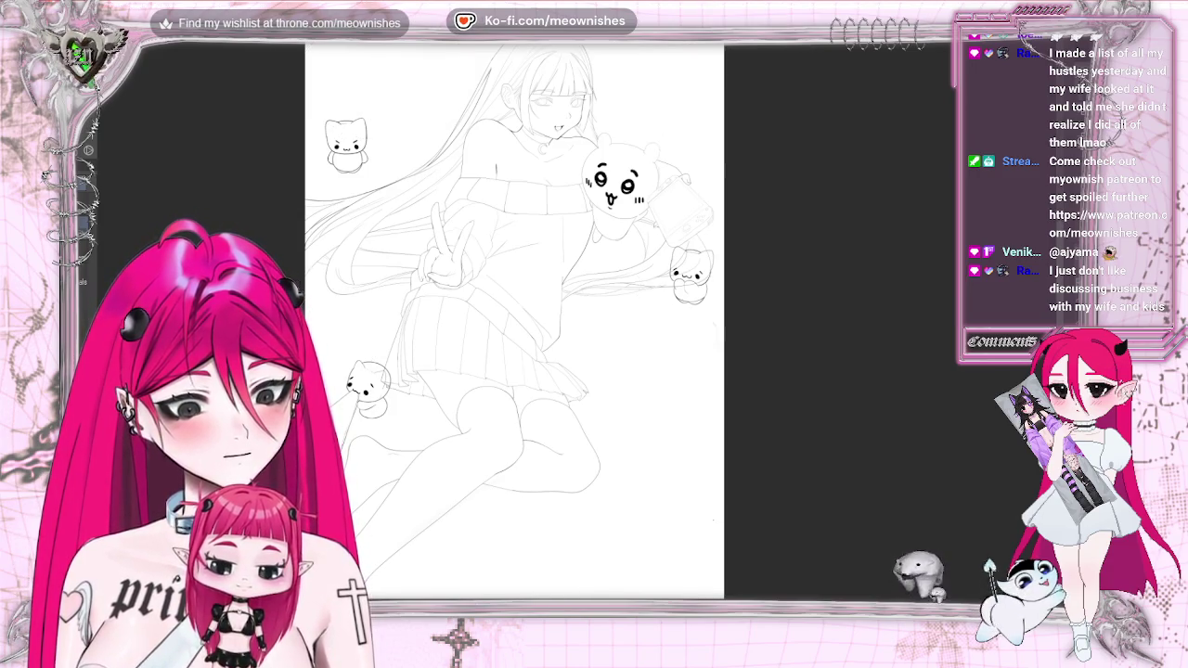
left_click(1061, 317)
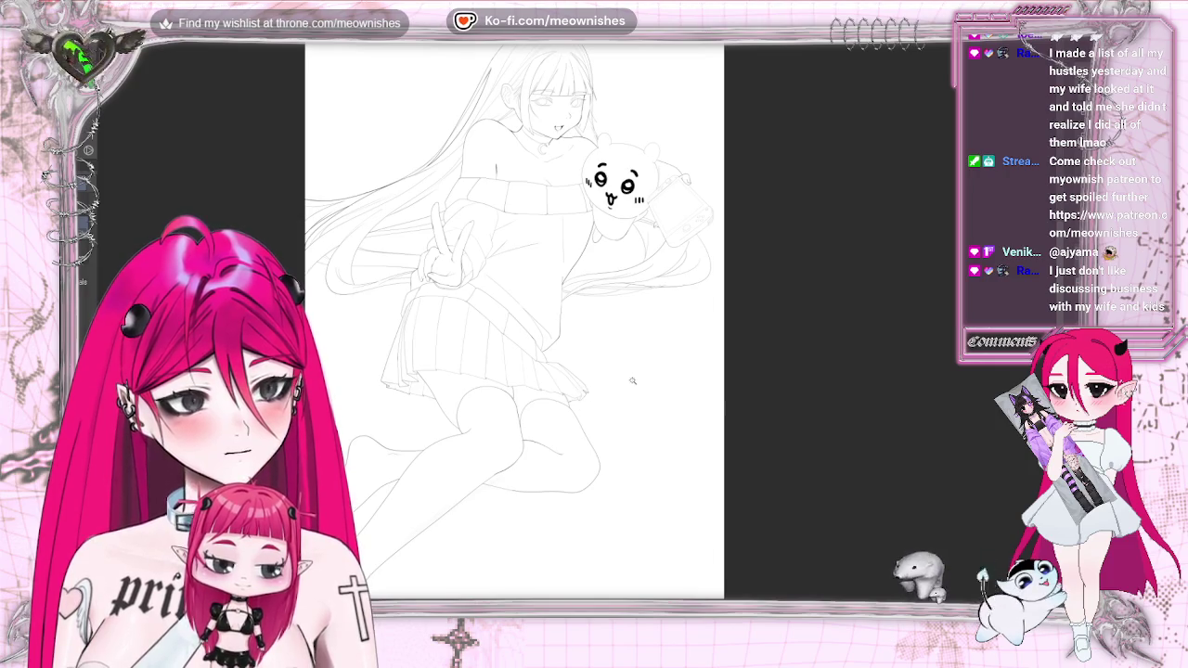
left_click(557, 512)
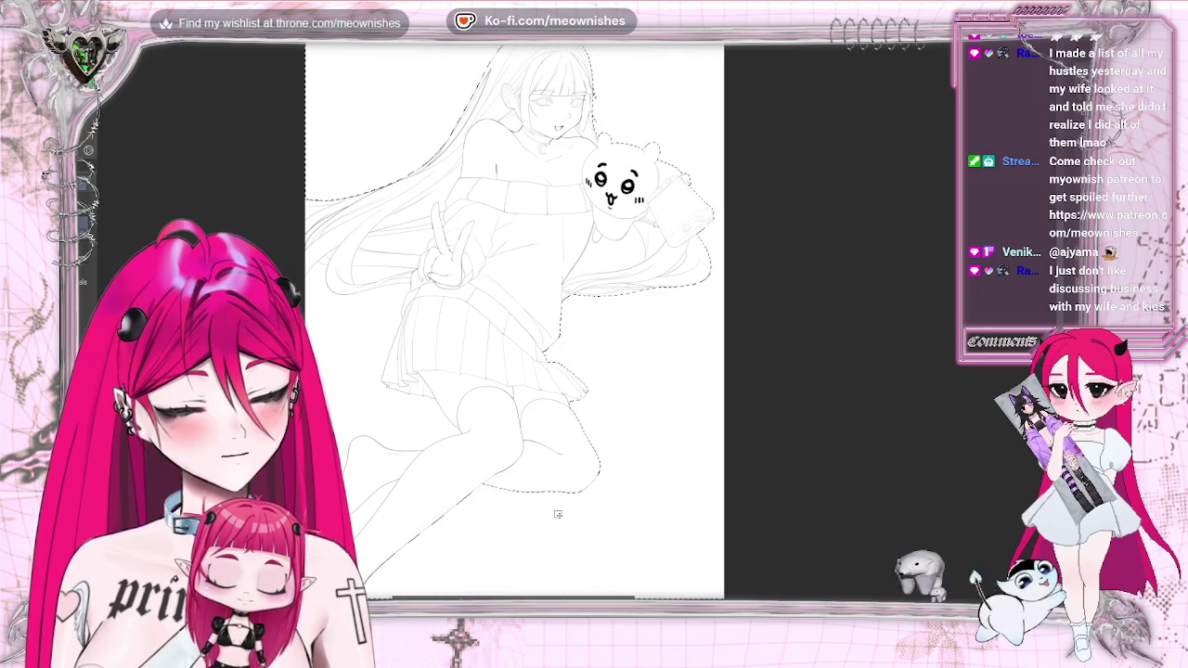
Add the lower leg and hair to the figure selection, then deselect everything
left_click(360, 524, "shift")
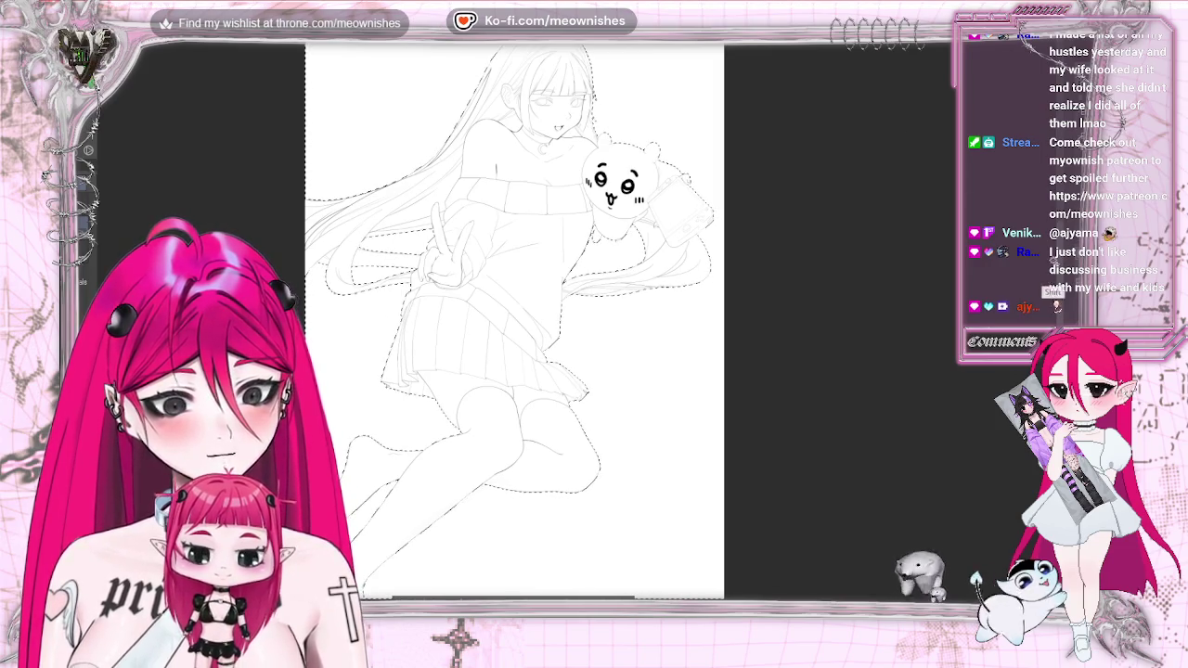
scroll(1058, 269, "up", 2)
scroll(1061, 262, "down", 1)
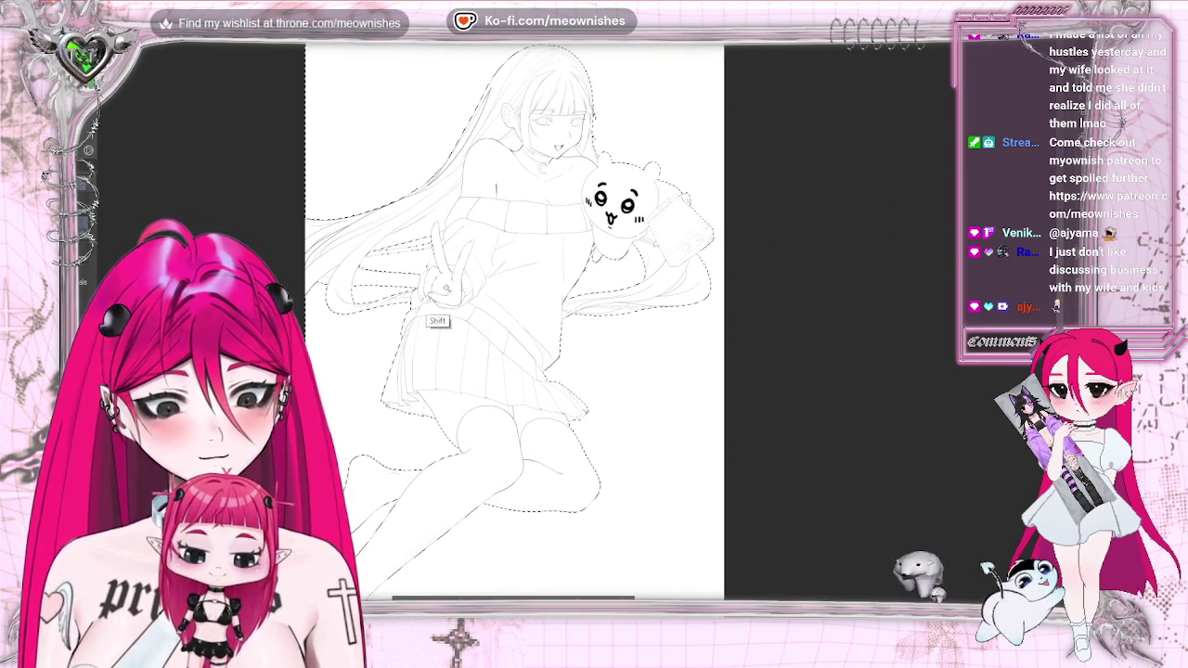
key("ctrl+d")
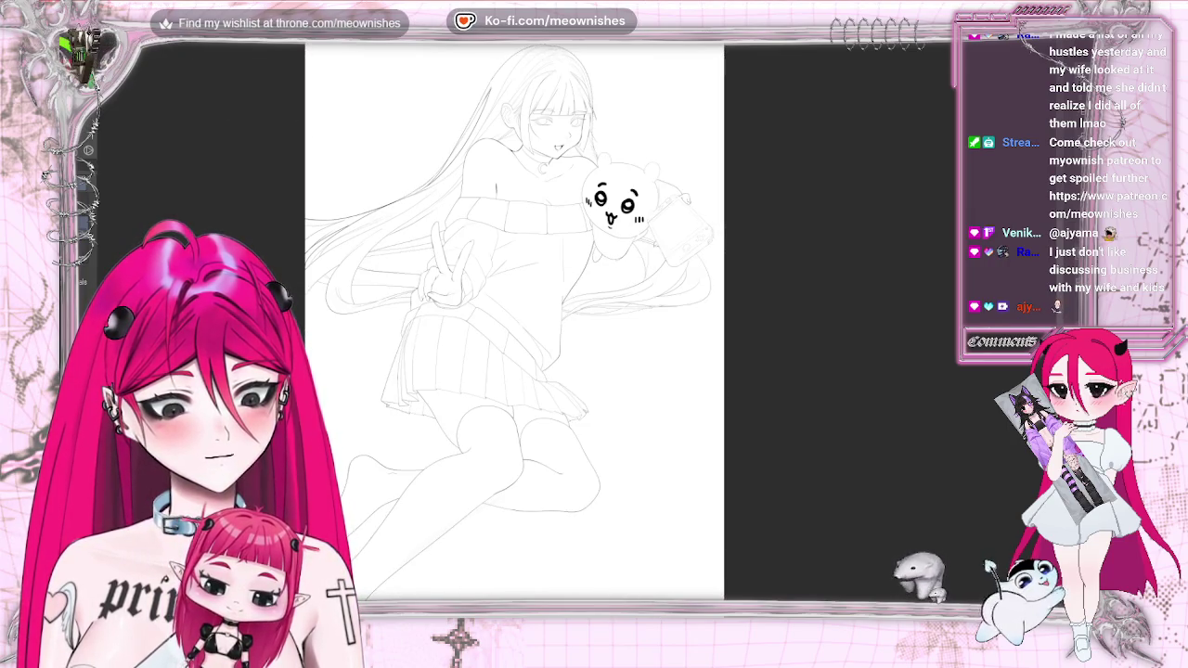
Zoom in on the peace-sign hand and begin selecting the hair strip beside it
left_click_drag(515, 320, 701, 380)
scroll(568, 331, "up", 5)
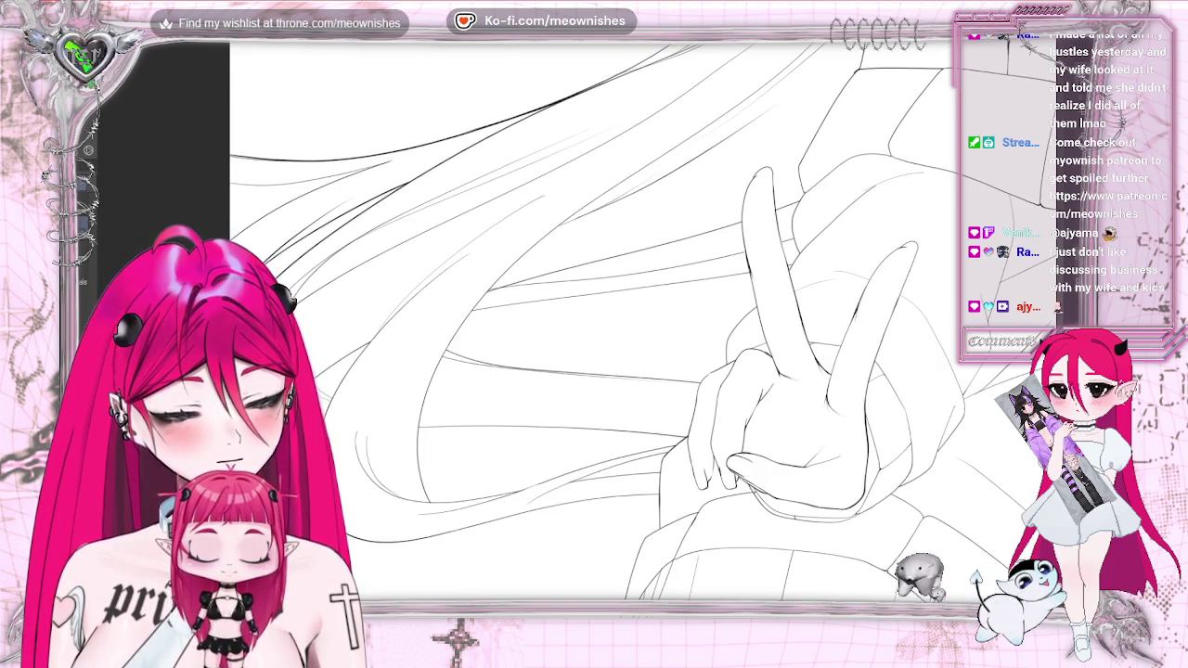
left_click(700, 274)
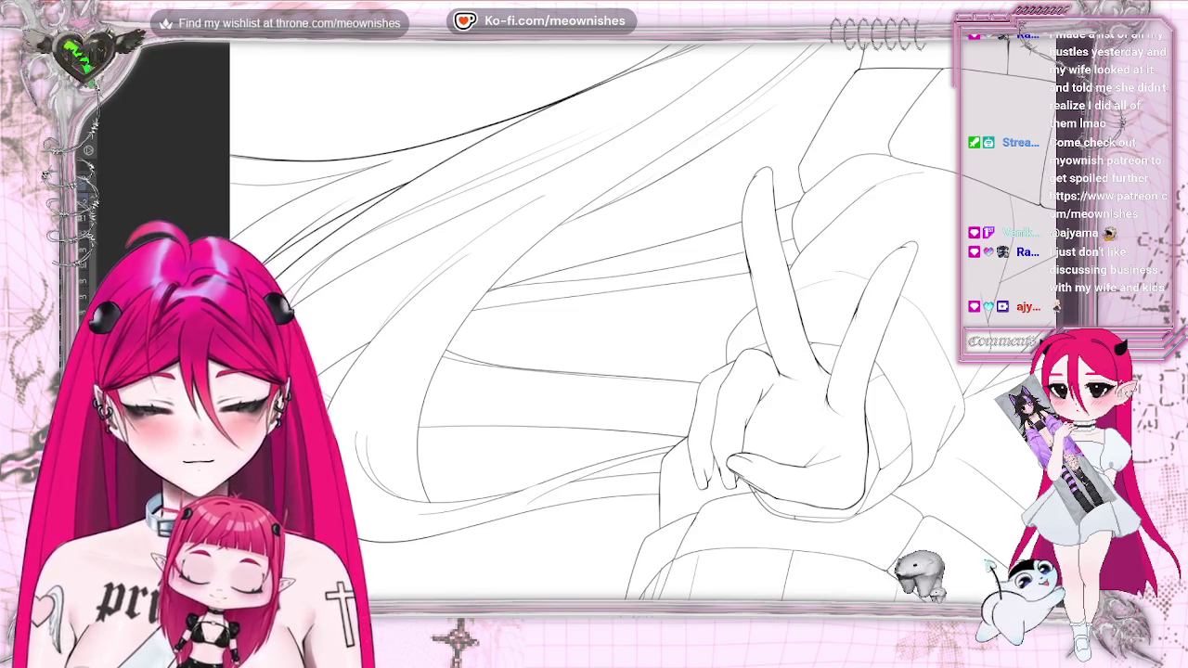
key("ctrl+plus")
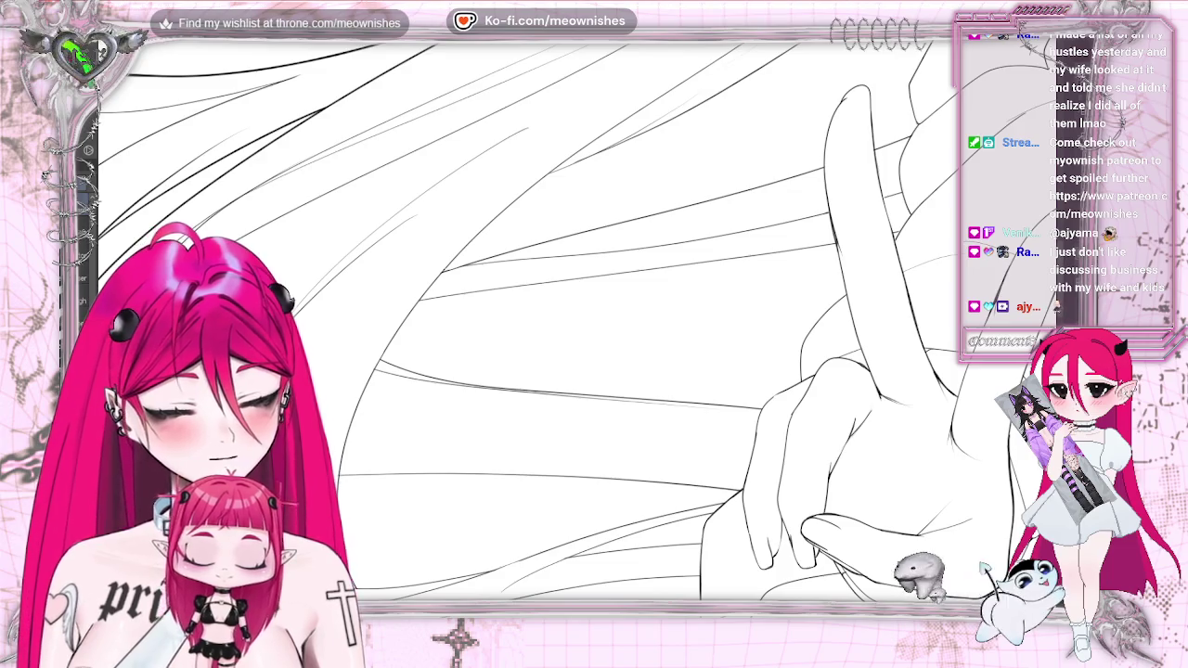
scroll(313, 324, "down", 3)
scroll(313, 324, "up", 3)
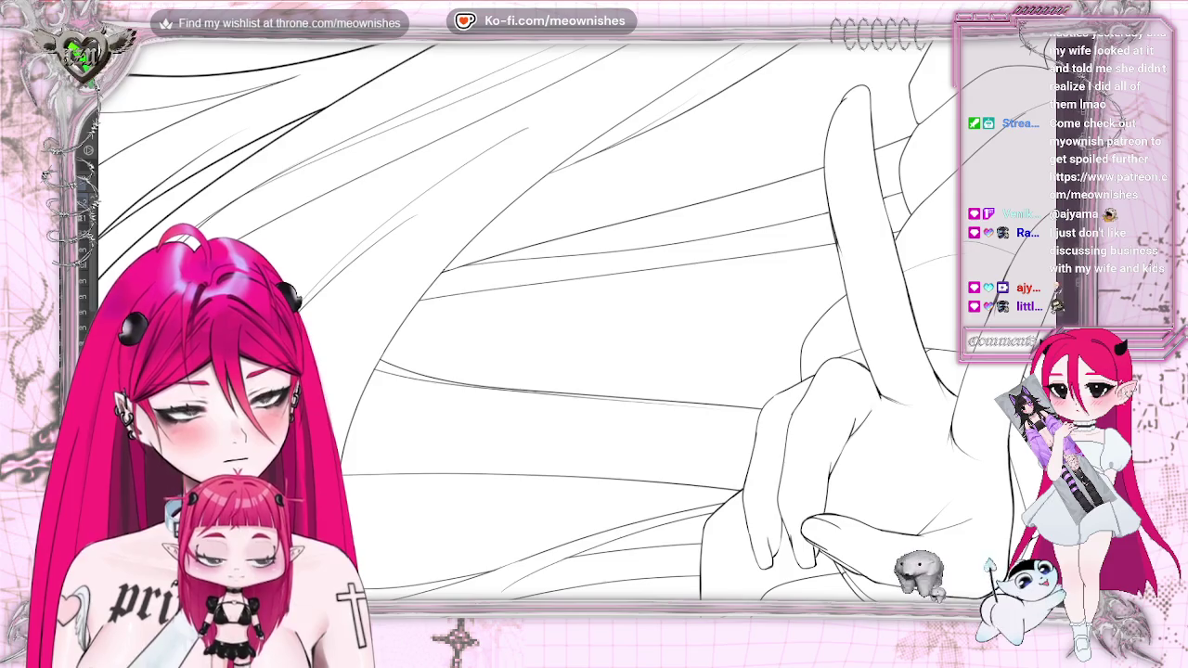
scroll(568, 340, "down", 2)
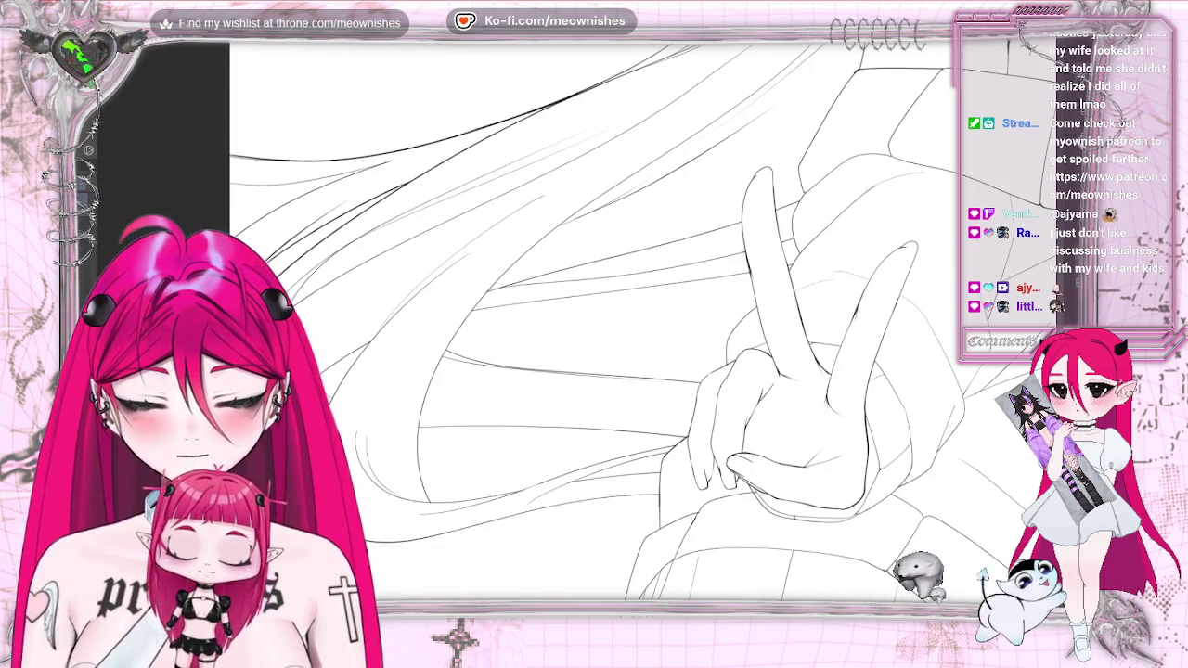
left_click_drag(506, 286, 743, 224)
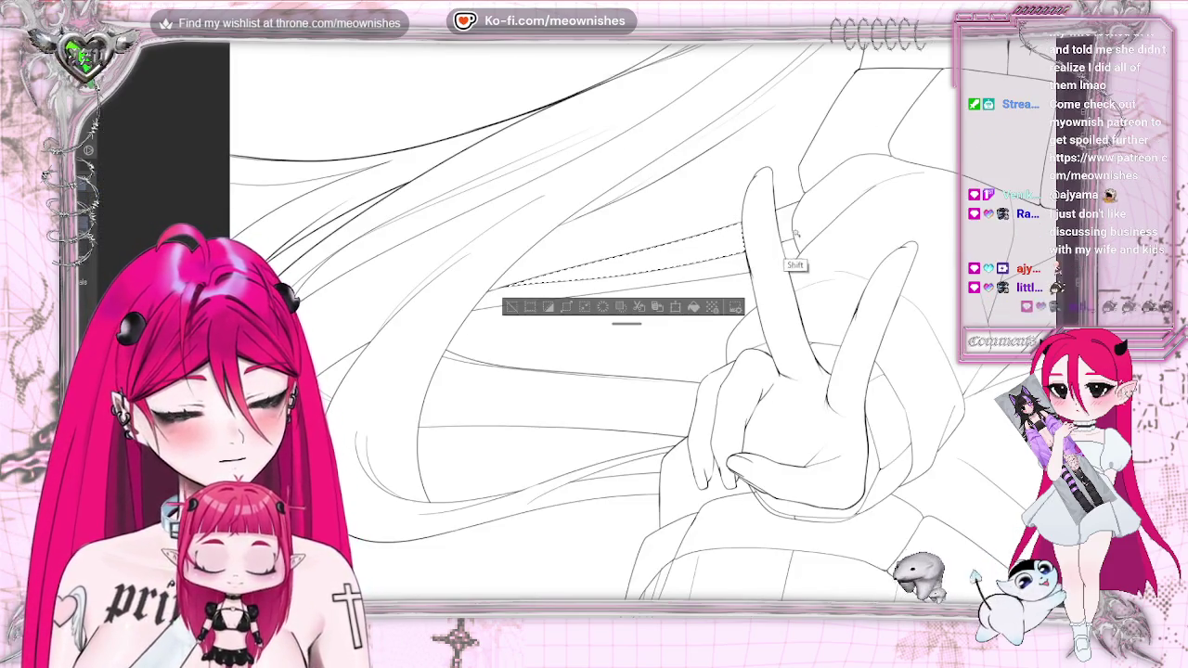
Add the hair strands near the hand and lower left to the selection
left_click(543, 374, "shift")
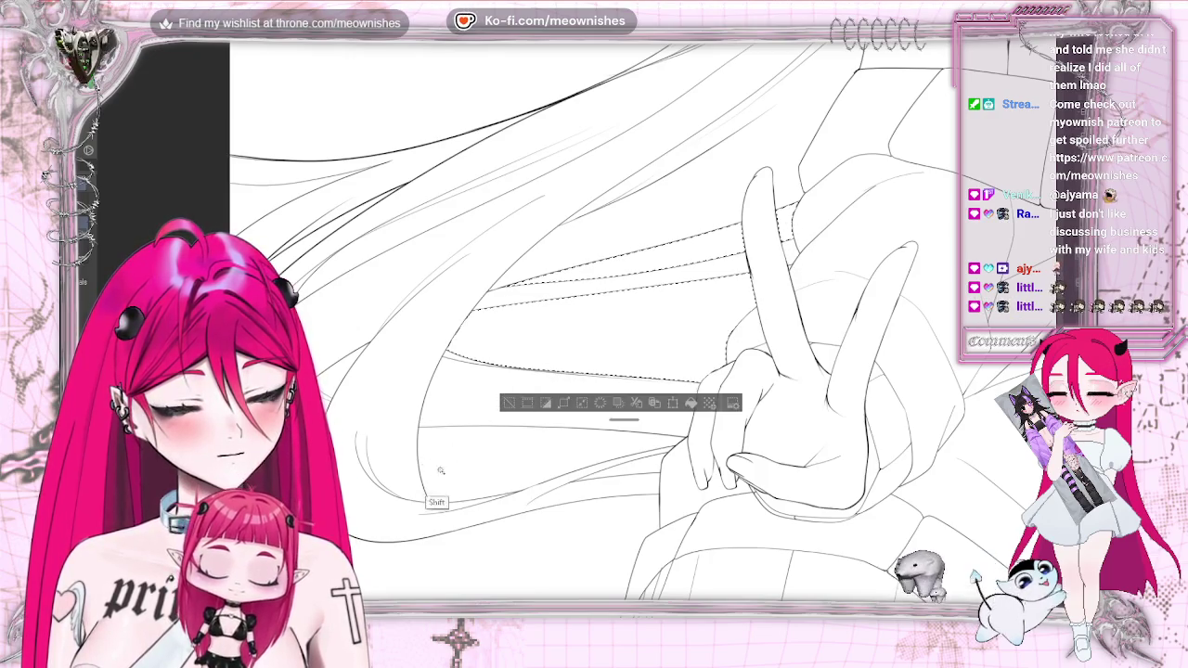
left_click(387, 501, "shift")
left_click(483, 240, "shift")
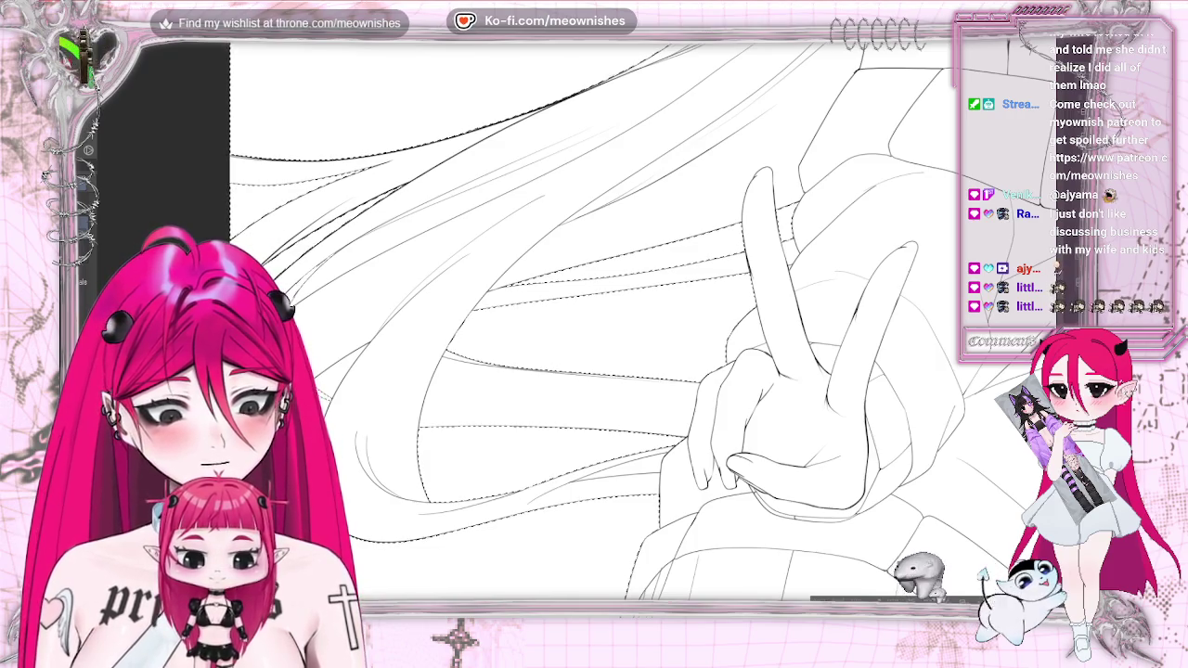
Add the right-side hair strands to the selection and fit the whole page in view
key("ctrl+minus")
key("ctrl+minus")
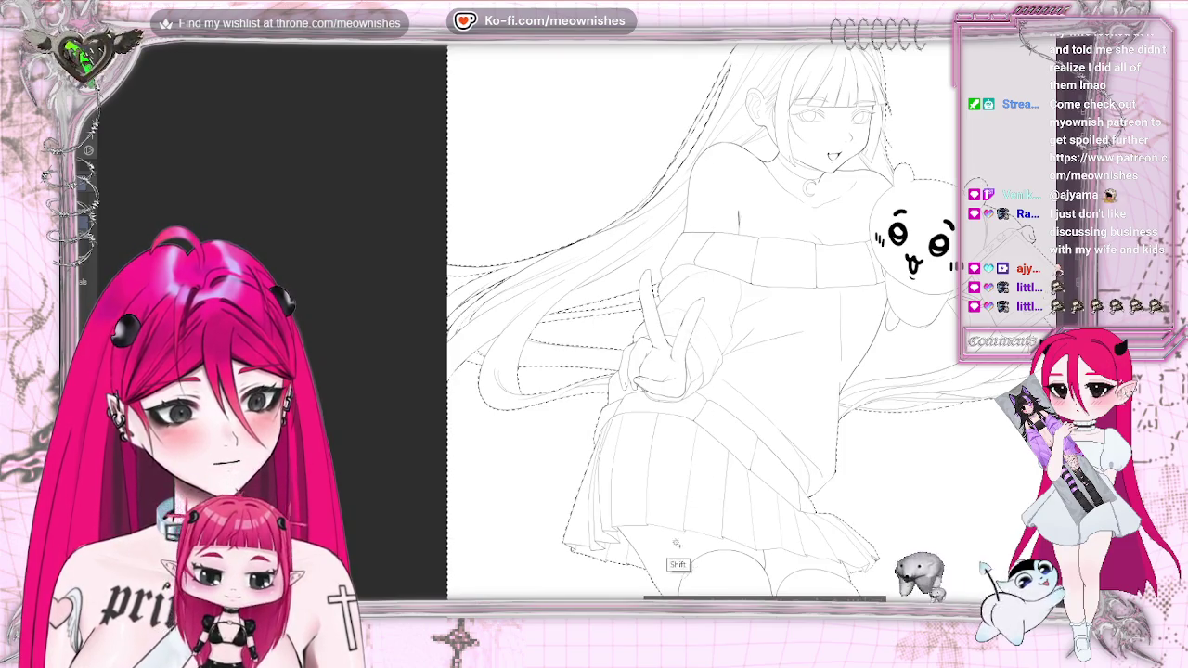
scroll(691, 245, "right", 5)
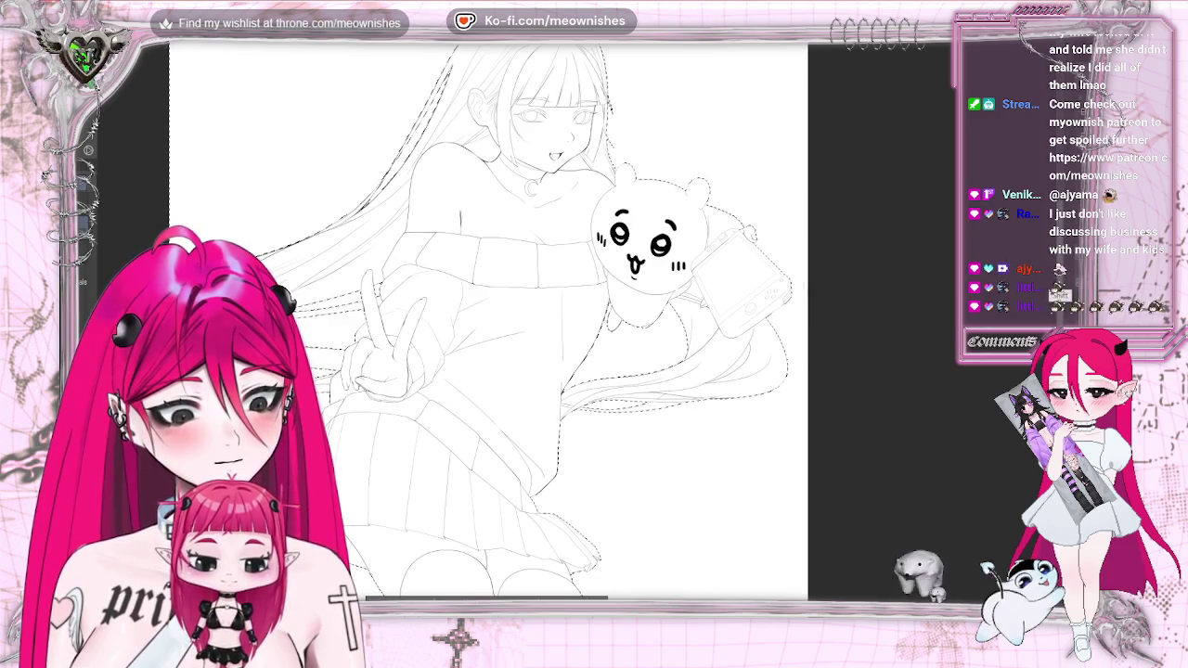
scroll(488, 320, "down", 3)
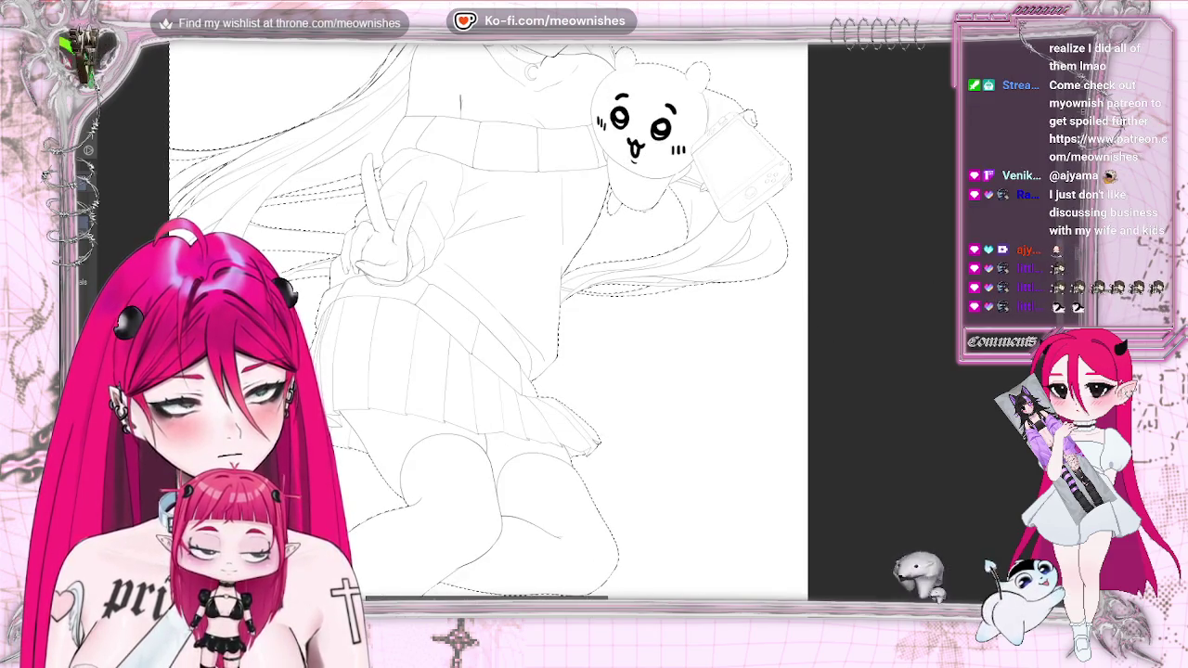
scroll(738, 163, "up", 3)
scroll(716, 190, "up", 3)
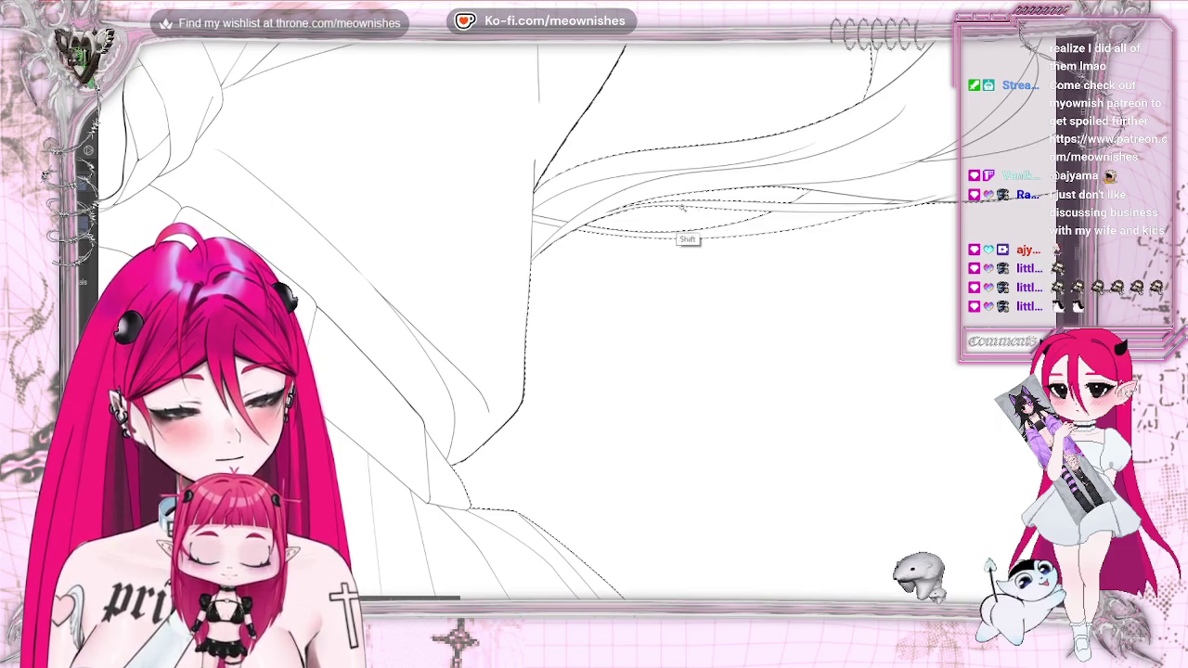
left_click_drag(577, 264, 991, 149)
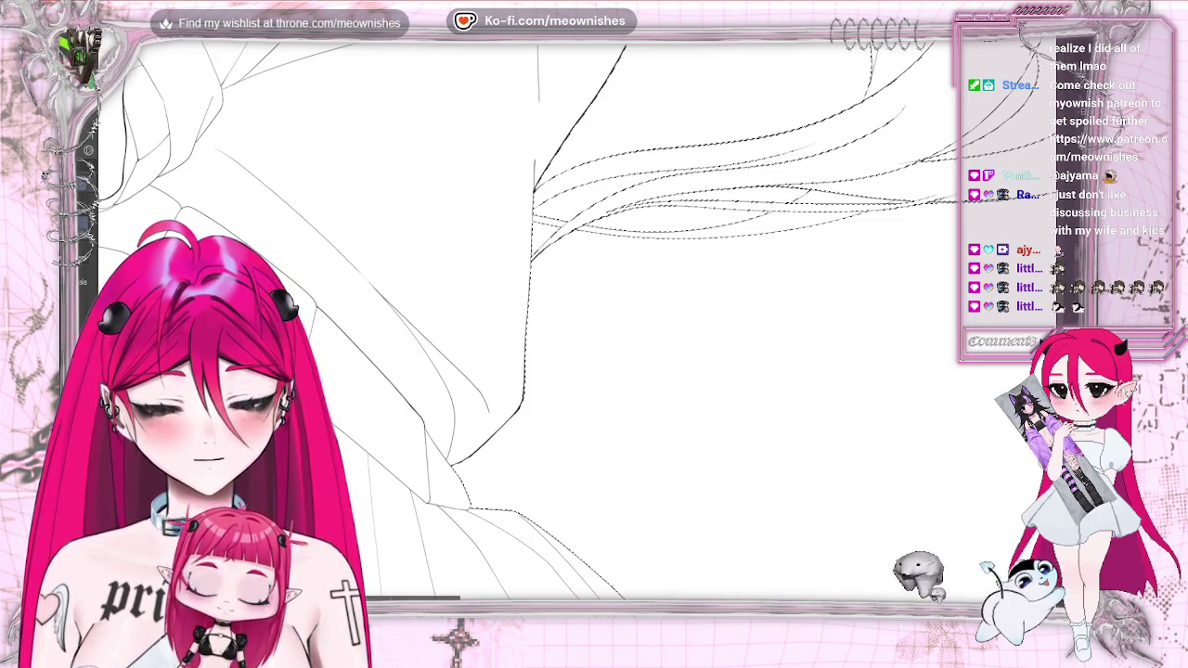
left_click_drag(594, 334, 830, 390)
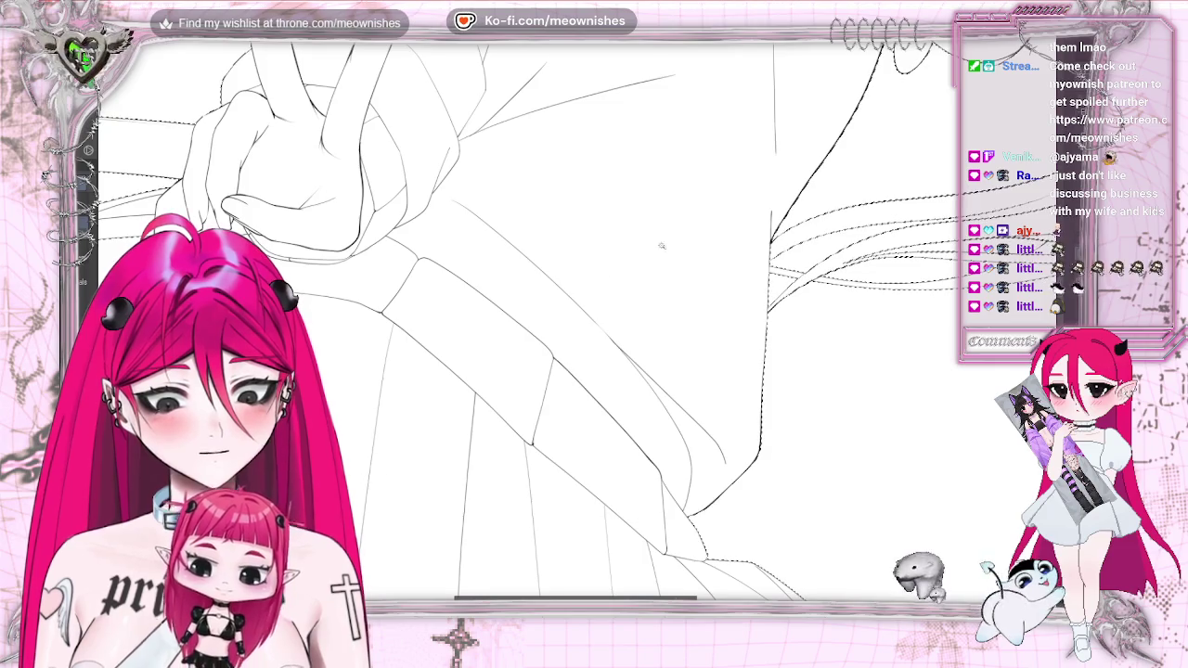
key("ctrl+0")
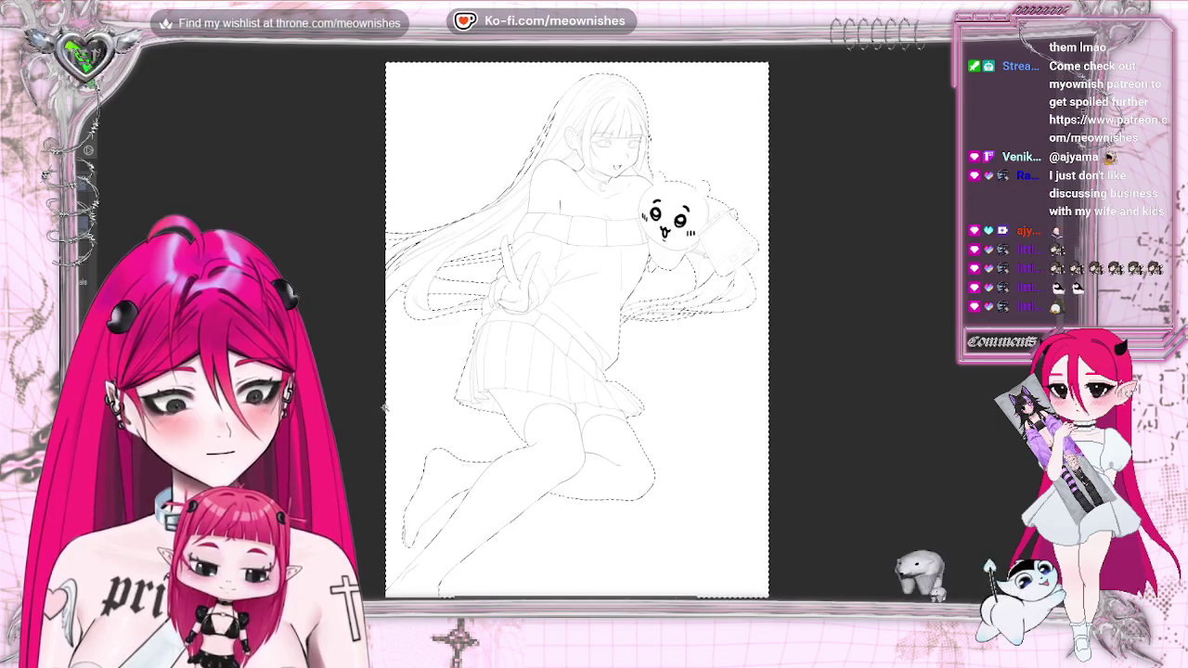
Deselect the figure silhouette and move the view toward the hair strands
key("ctrl+d")
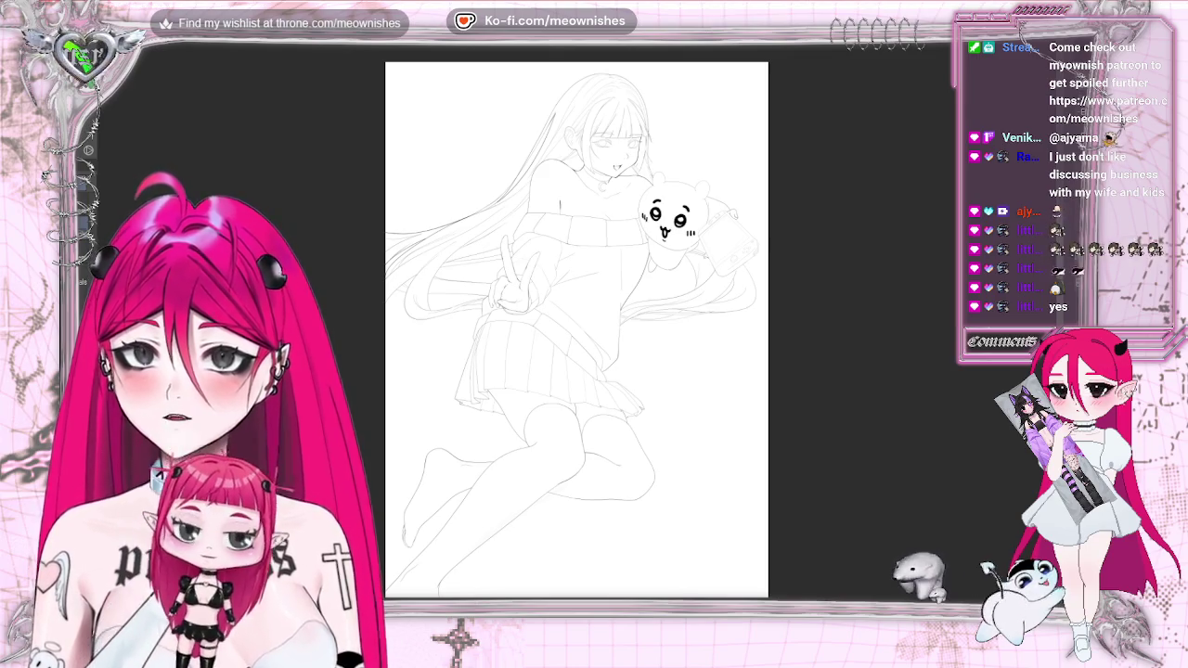
scroll(576, 329, "right", 2)
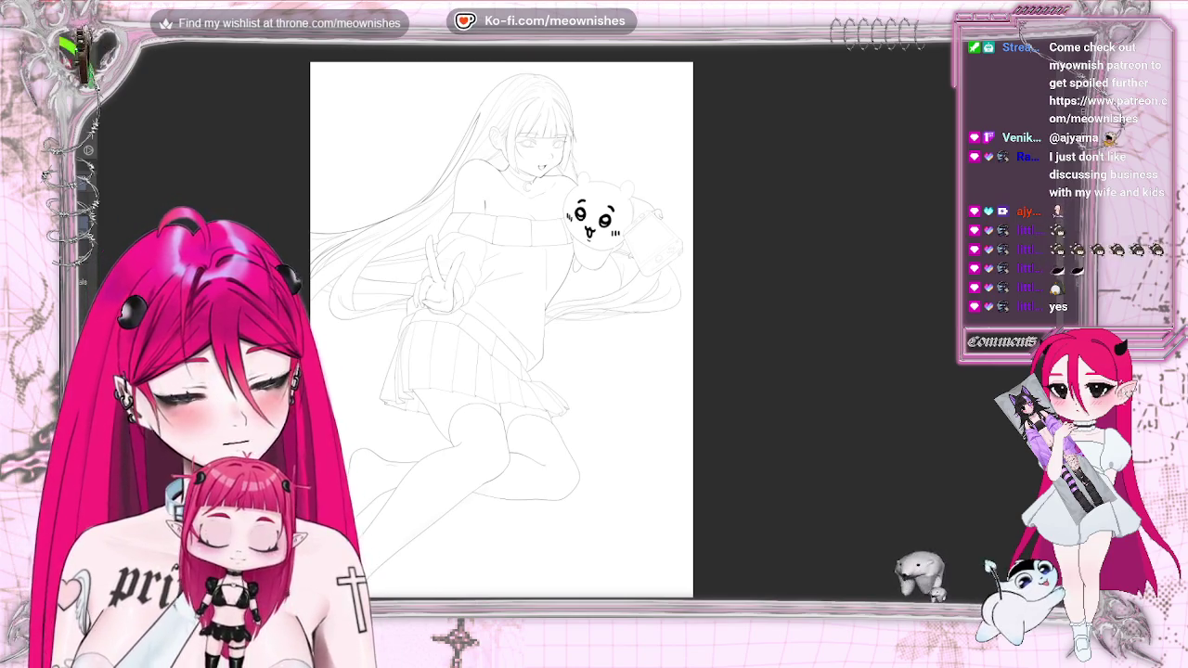
scroll(519, 325, "up", 5)
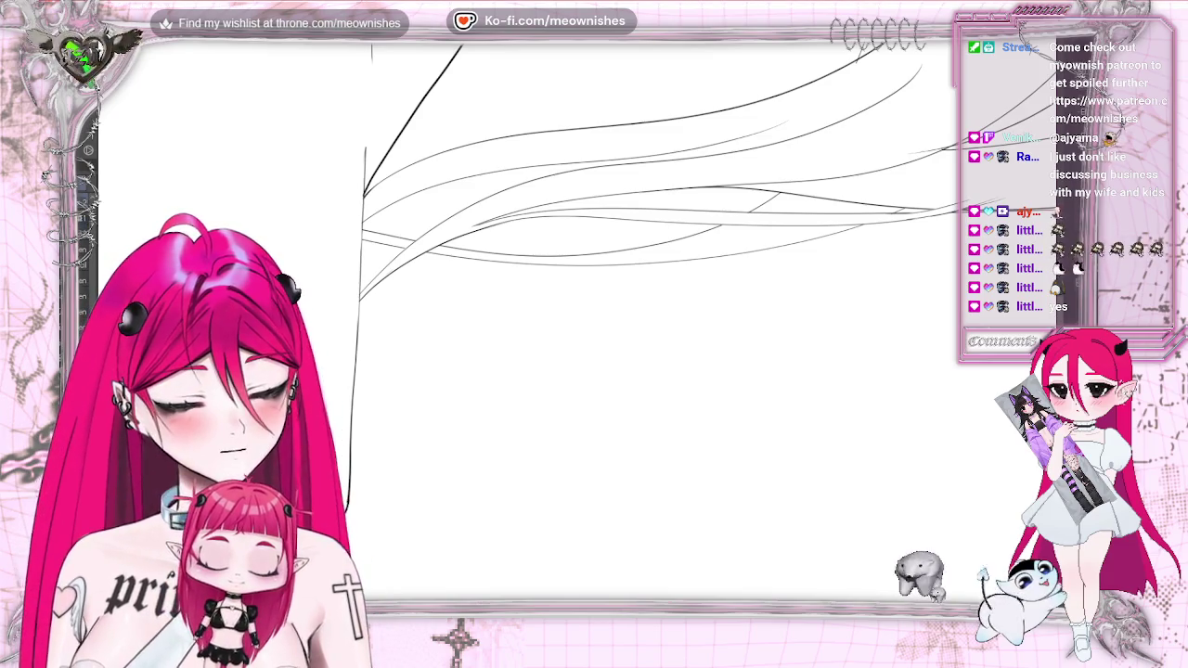
scroll(650, 325, "up", 2)
scroll(649, 325, "up", 2)
scroll(649, 325, "up", 1)
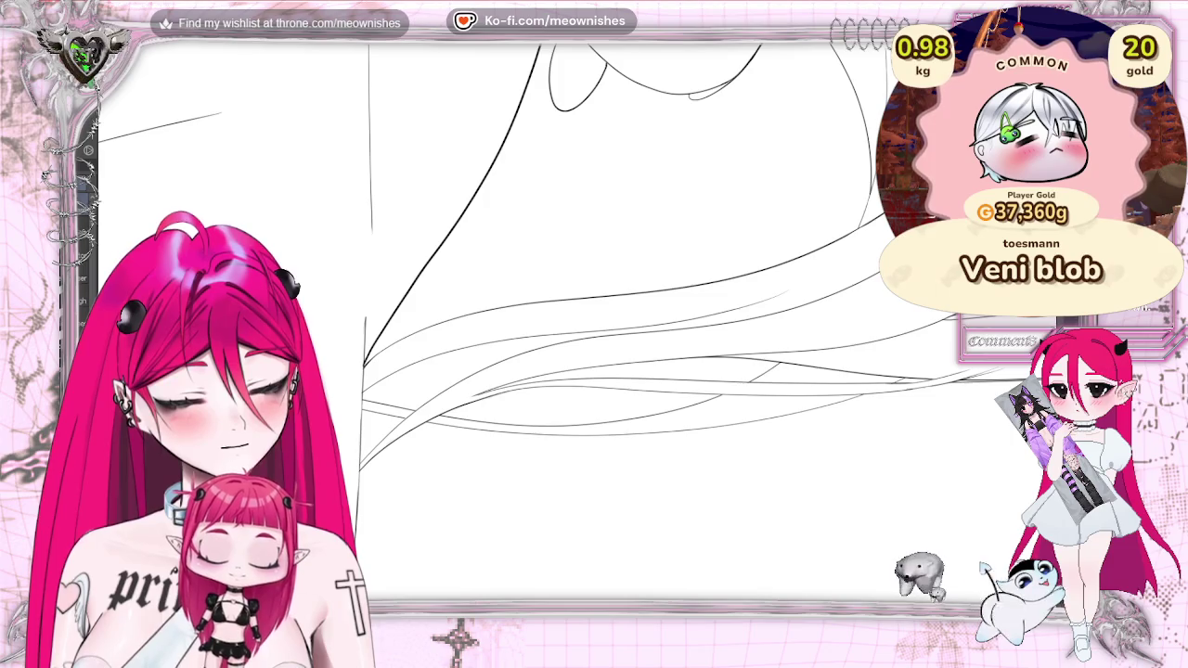
scroll(594, 306, "up", 3)
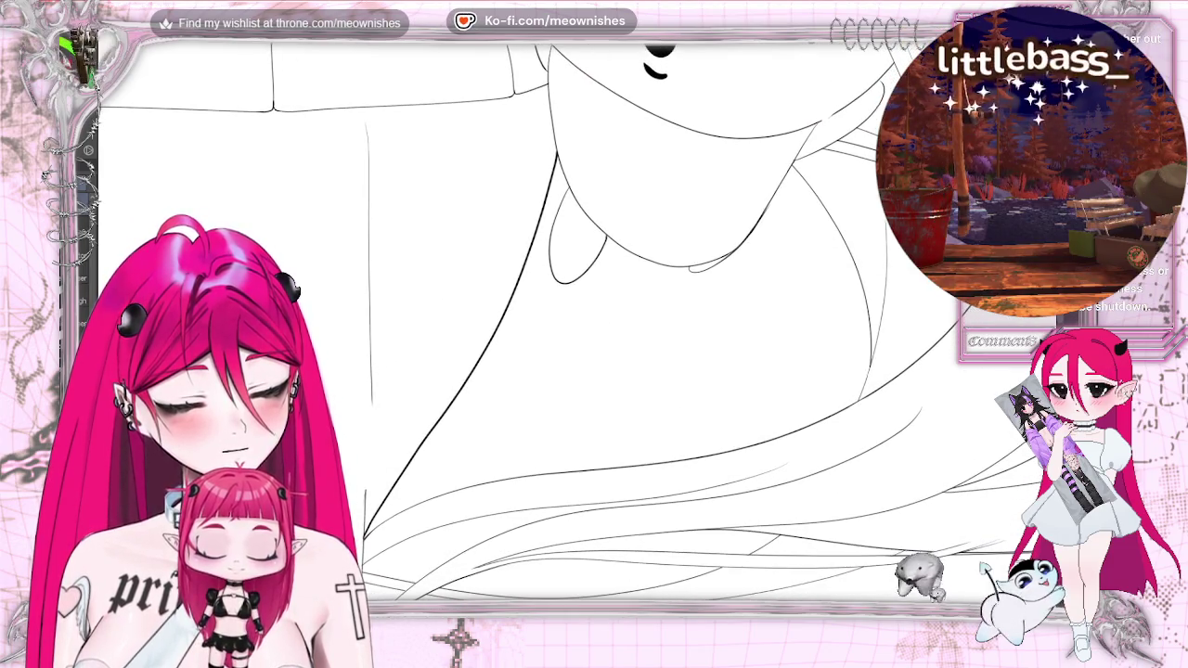
scroll(715, 547, "right", 2)
scroll(716, 546, "right", 2)
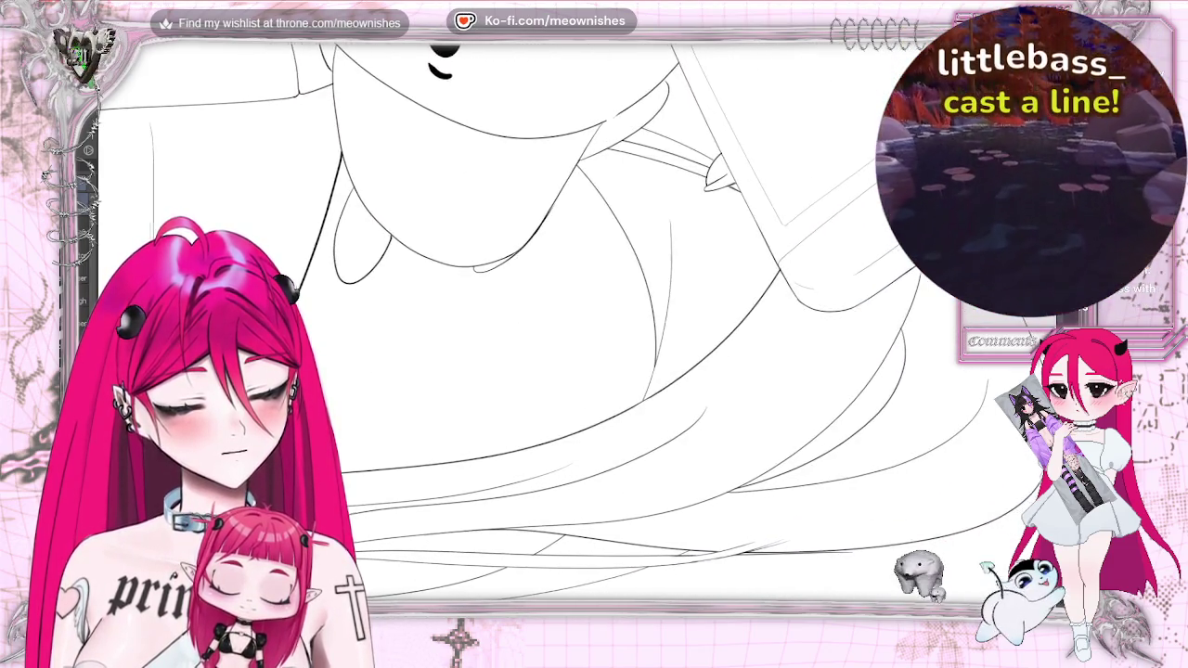
scroll(835, 81, "right", 3)
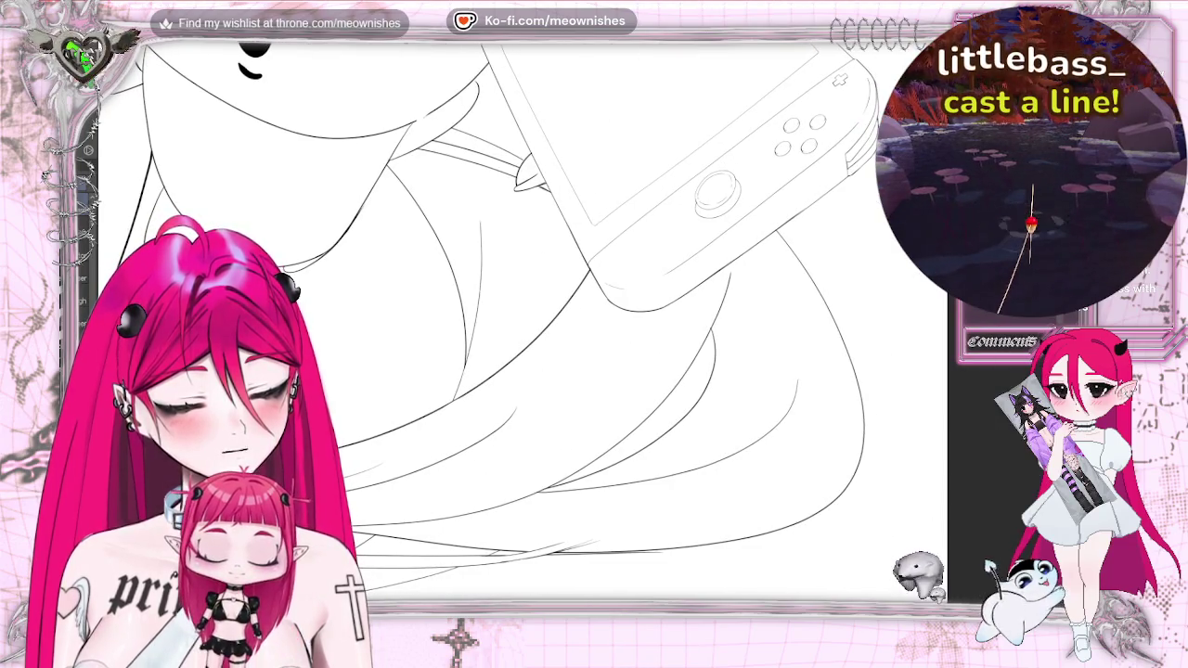
scroll(520, 325, "down", 3)
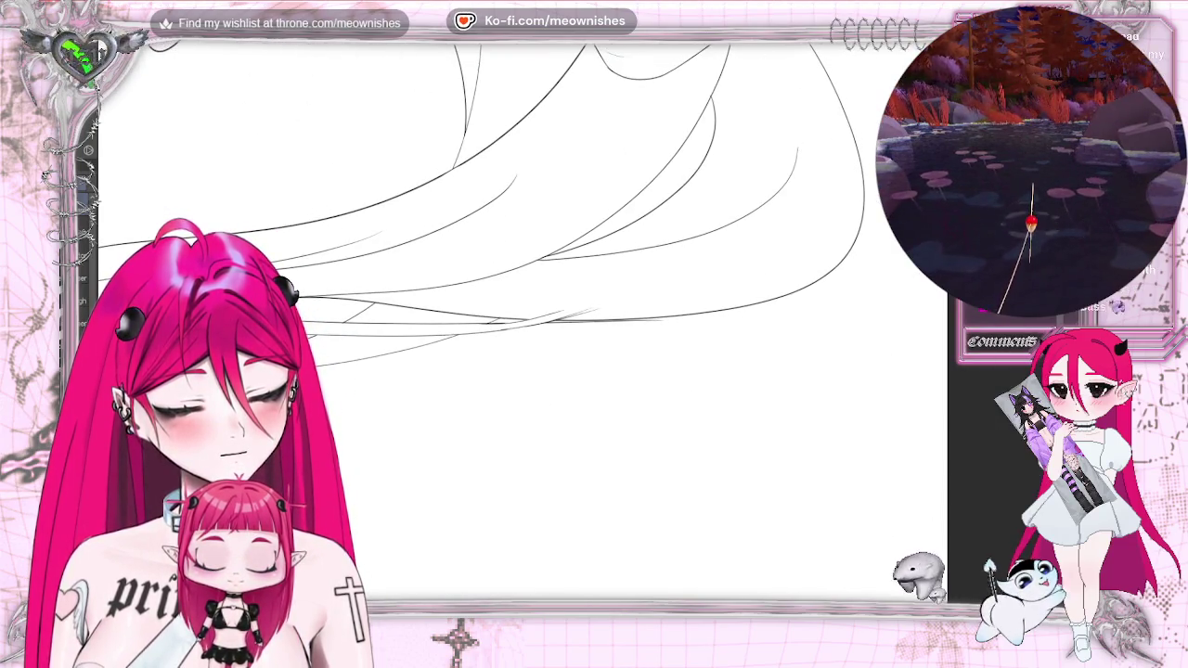
scroll(520, 324, "down", 1)
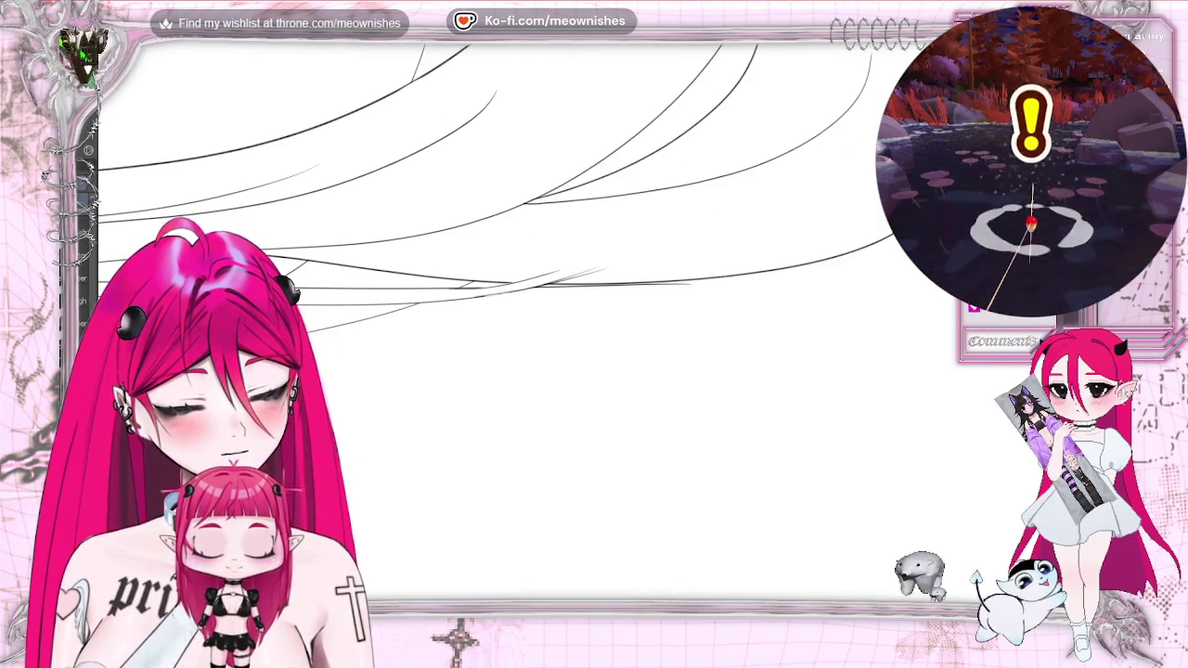
scroll(495, 311, "down", 1)
scroll(494, 311, "down", 1)
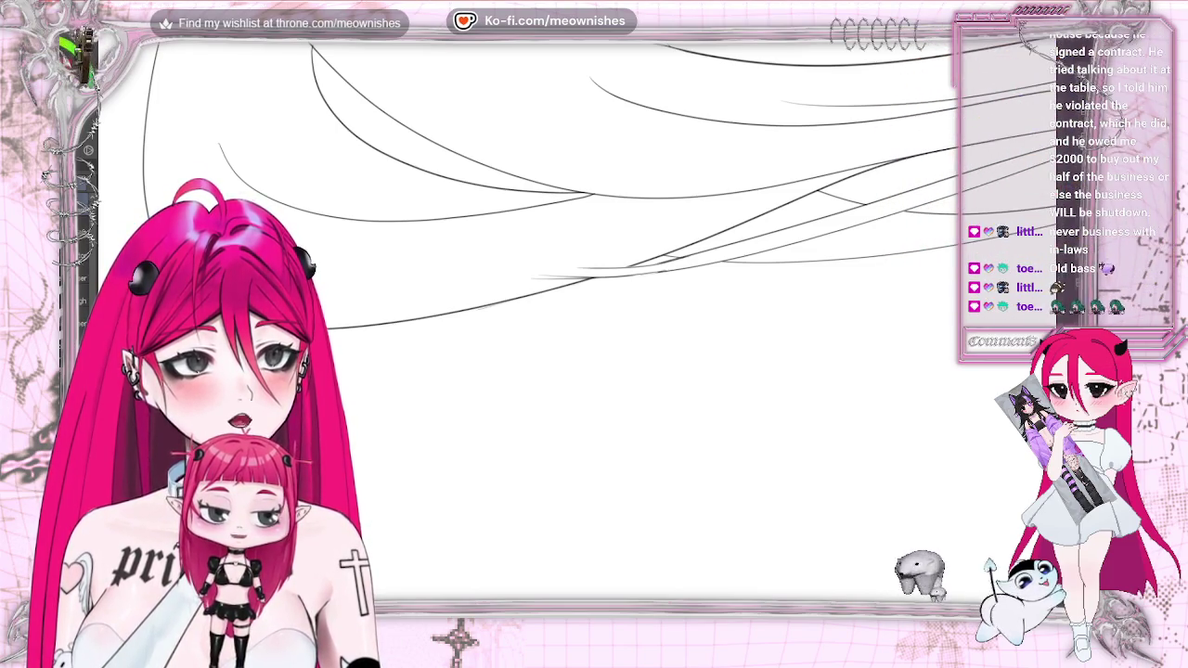
scroll(557, 232, "up", 1)
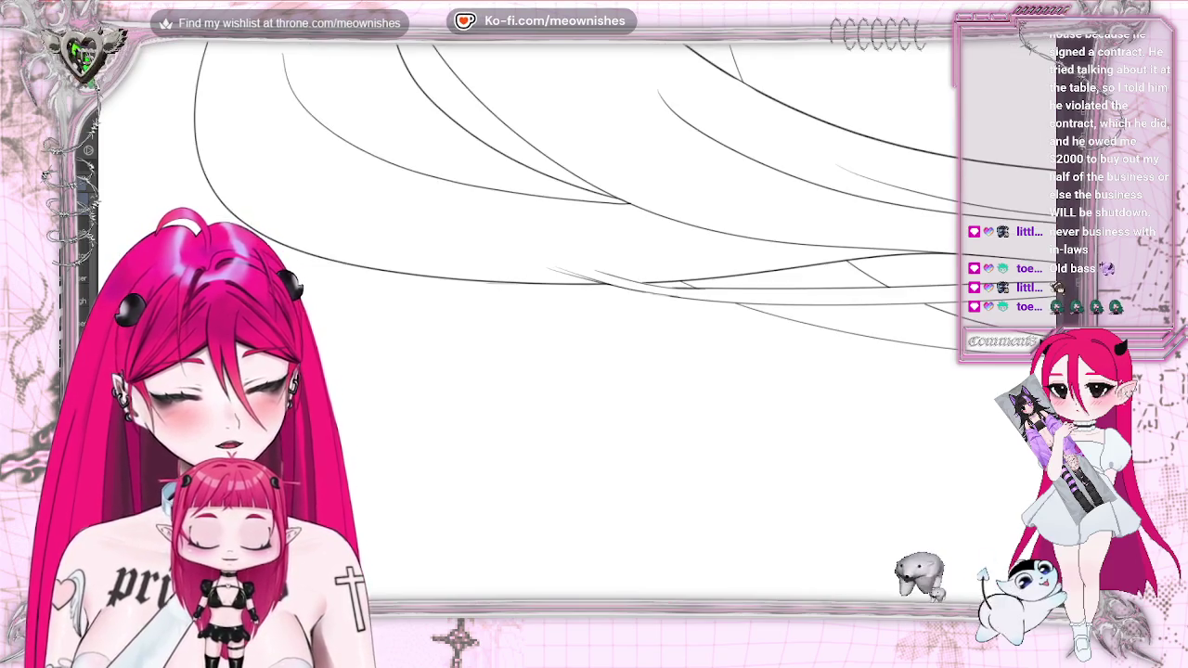
key("m")
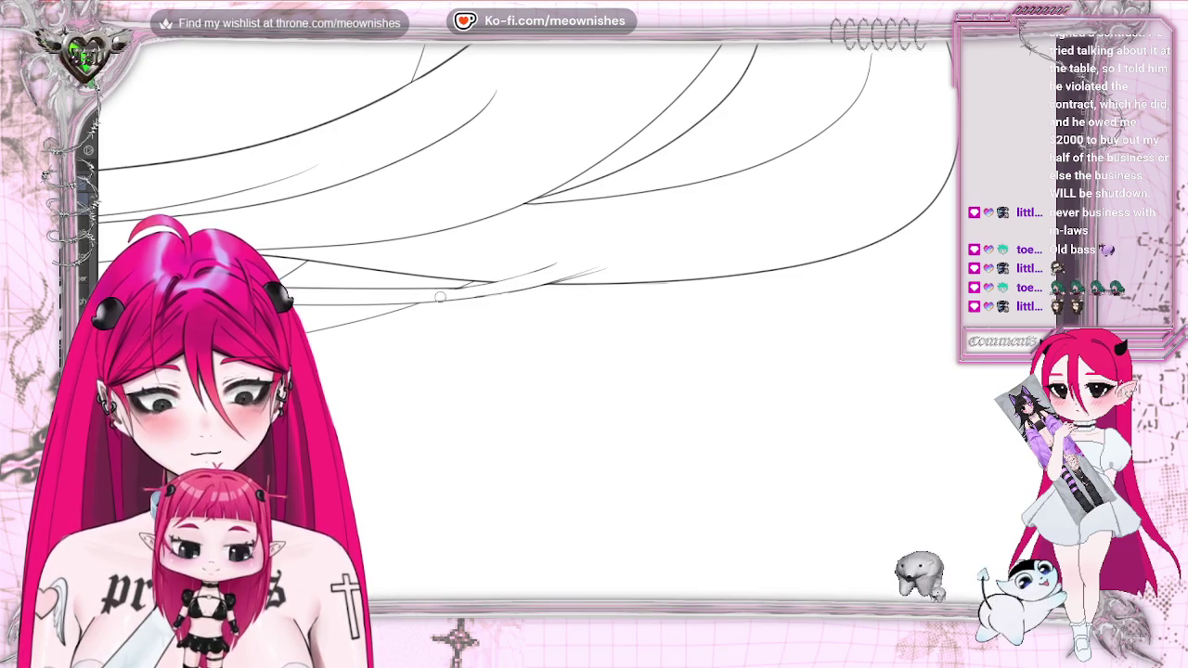
key("ctrl+minus")
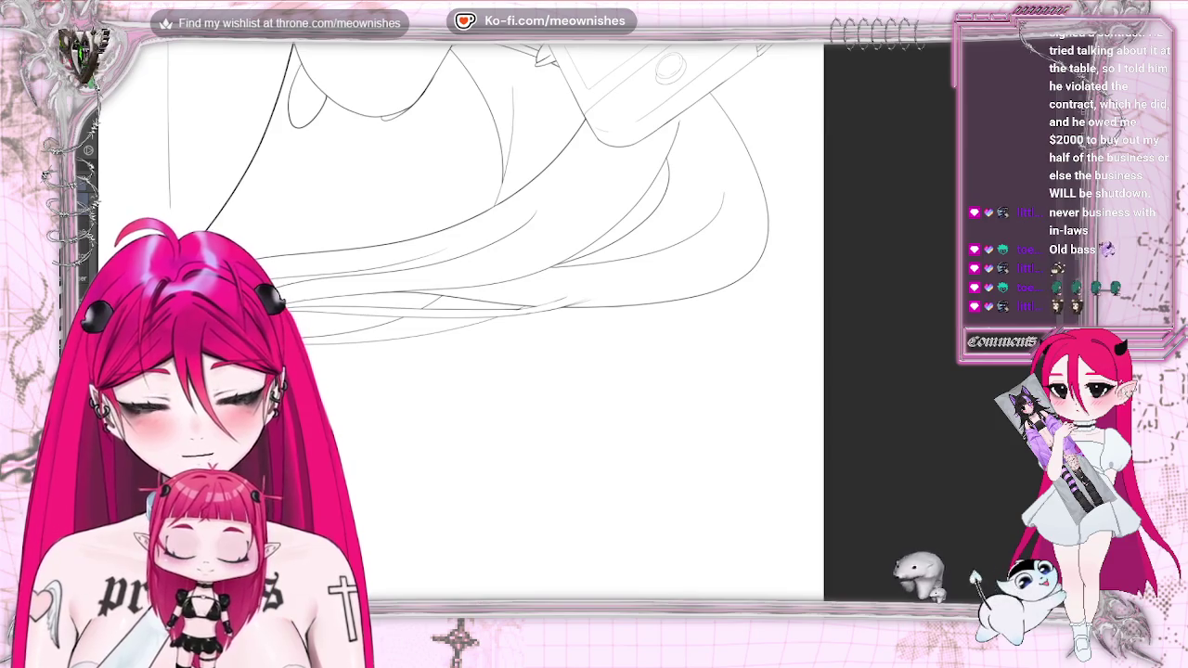
Auto-select the hair, adding the thin strand, lower, upper and right-hand hair regions
left_click(409, 200)
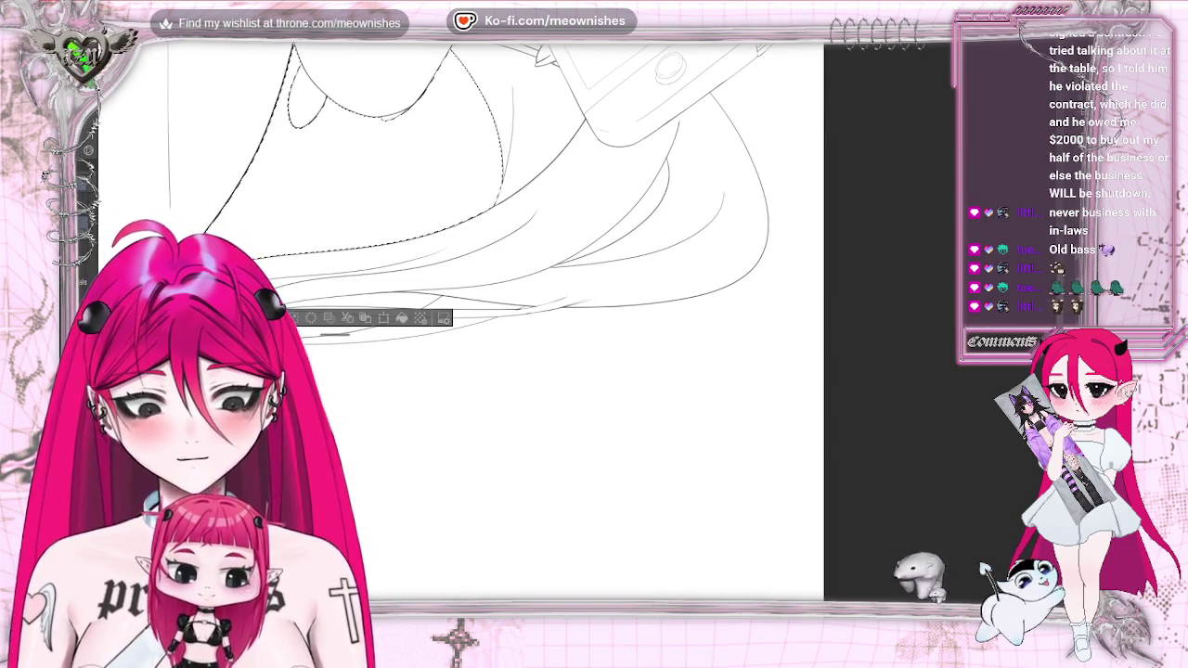
key("ctrl+d")
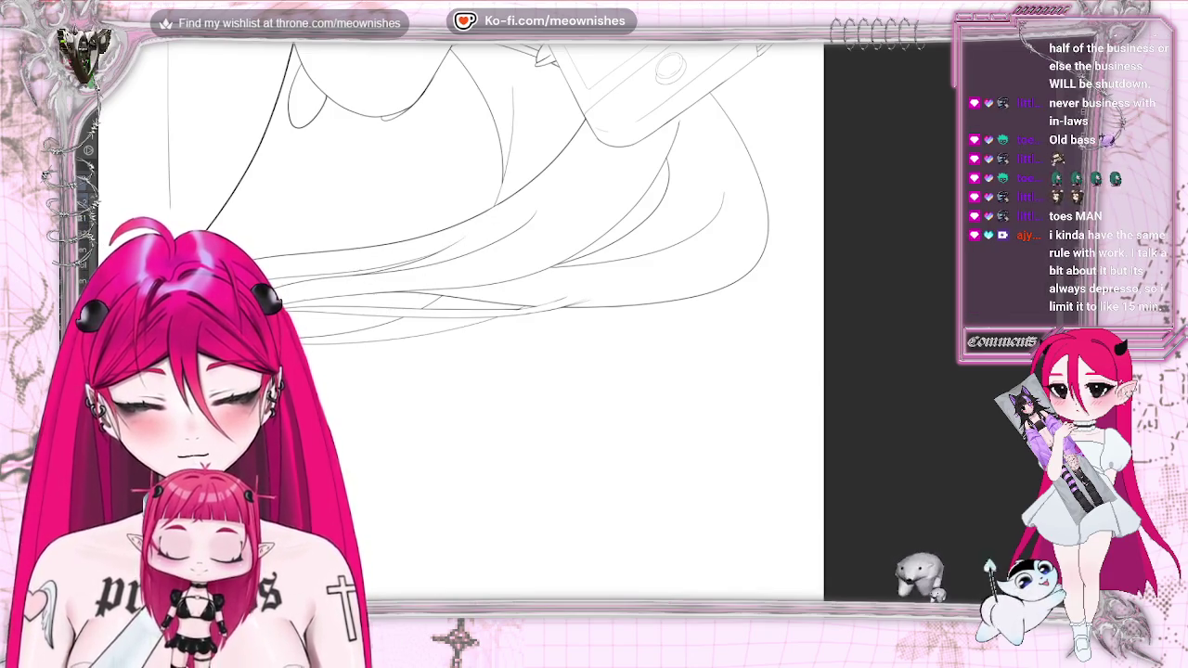
left_click(390, 267)
left_click(376, 295, "shift")
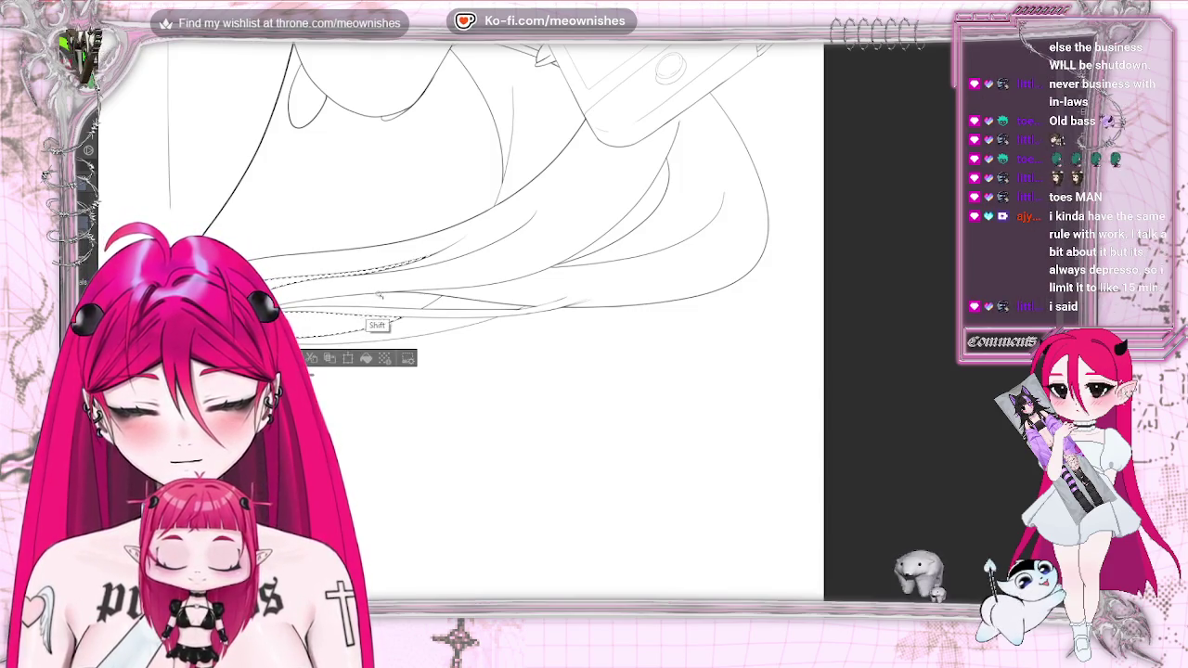
left_click(615, 232, "shift")
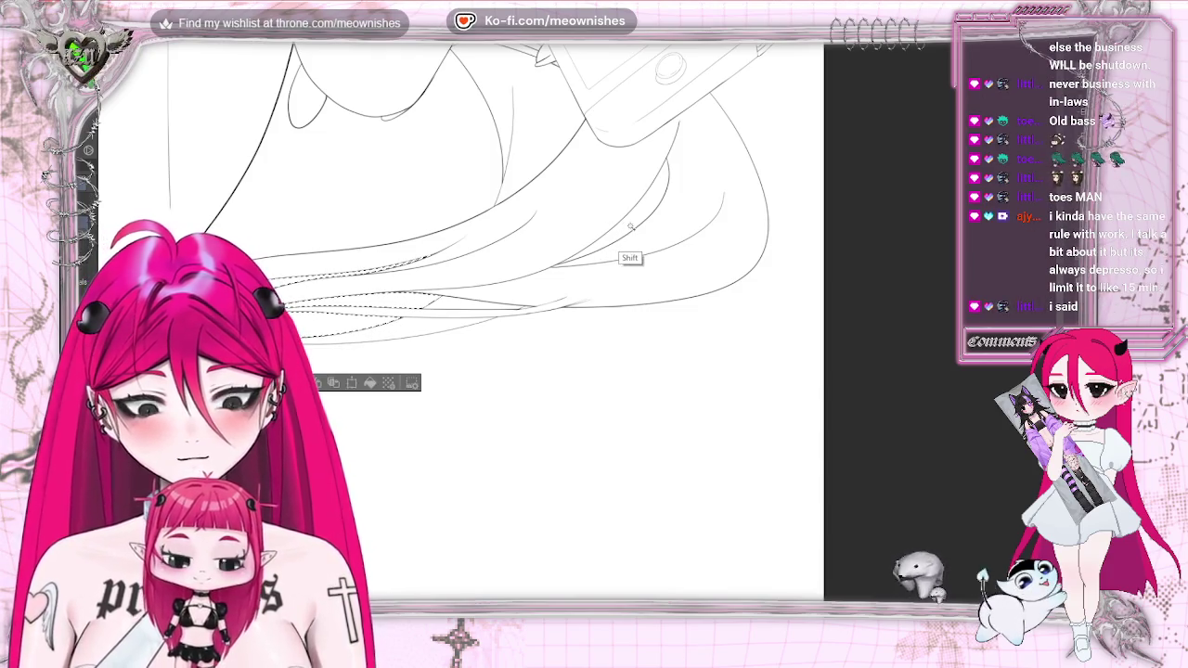
left_click(443, 191, "shift")
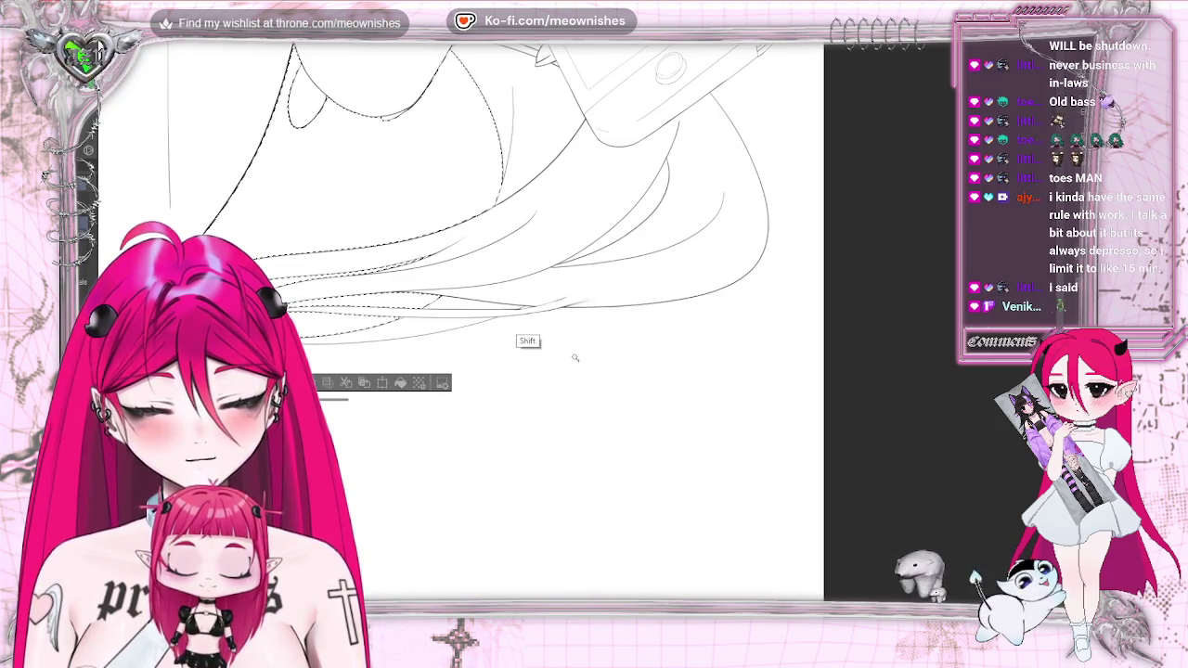
left_click(529, 308, "shift")
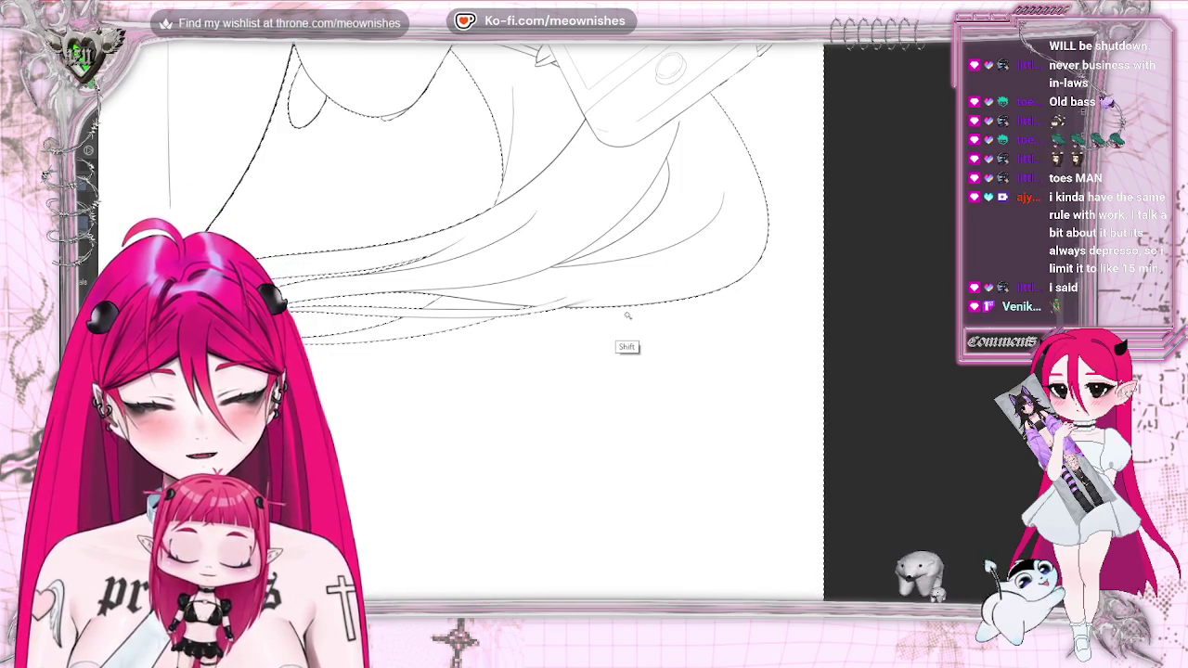
Add the missed area near the hair to the selection and fit the page in view
scroll(306, 343, "down", 1)
scroll(495, 318, "down", 1)
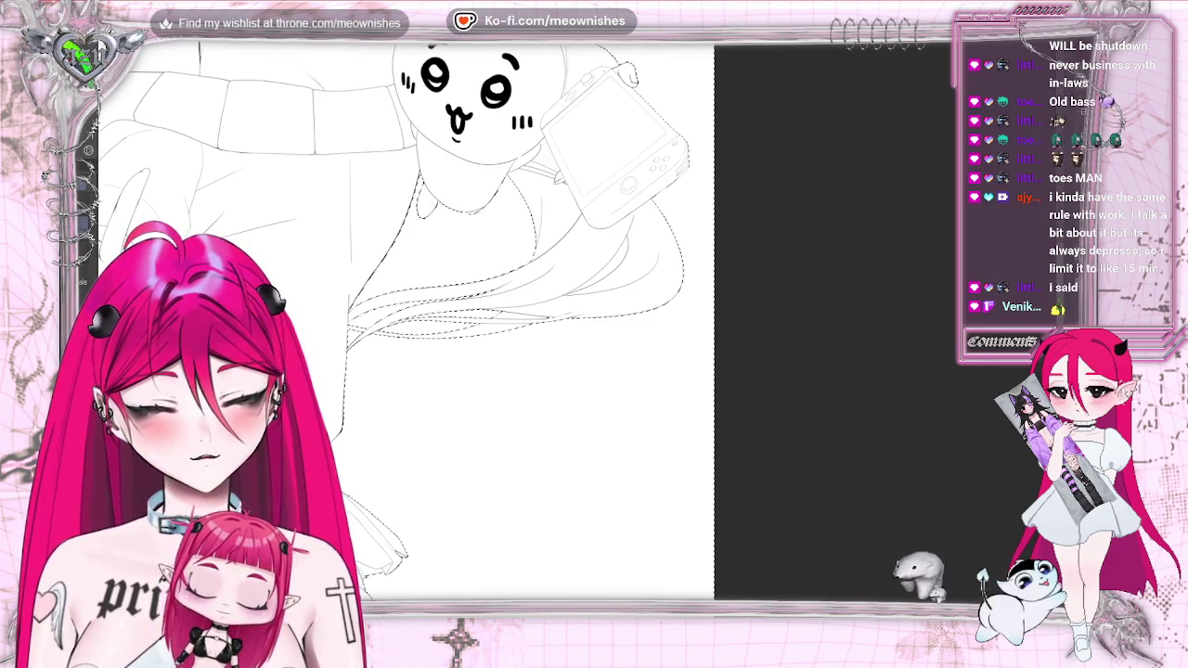
scroll(369, 390, "up", 2)
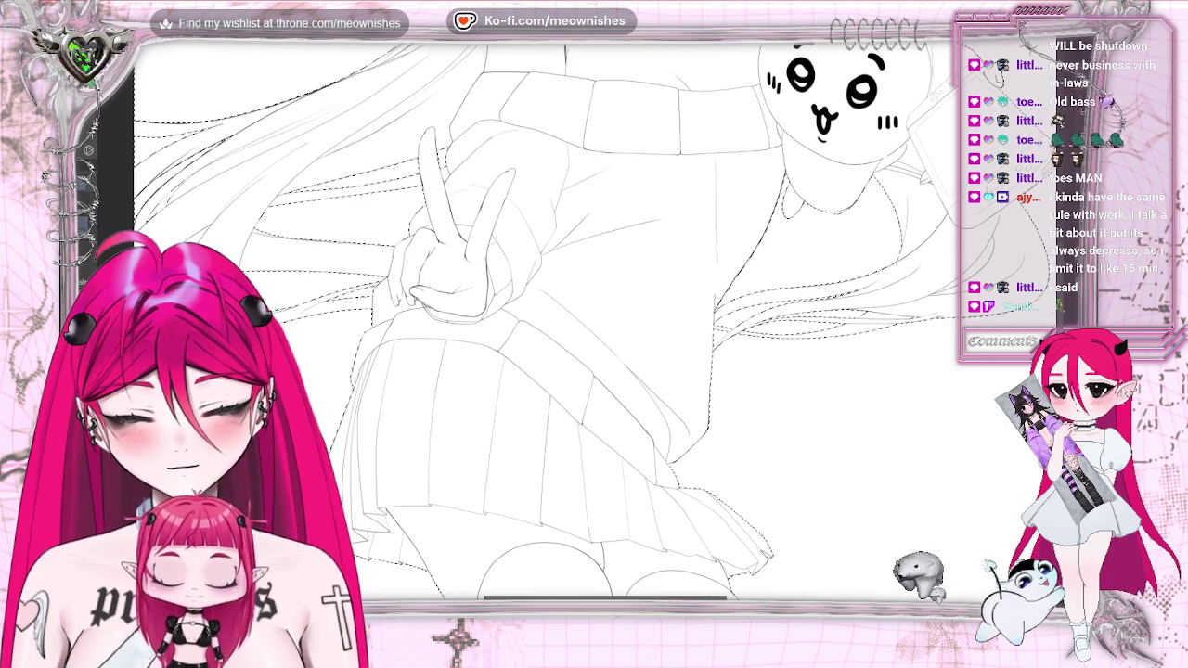
scroll(1060, 279, "up", 2)
scroll(1021, 371, "up", 2)
scroll(983, 445, "up", 2)
scroll(973, 471, "up", 2)
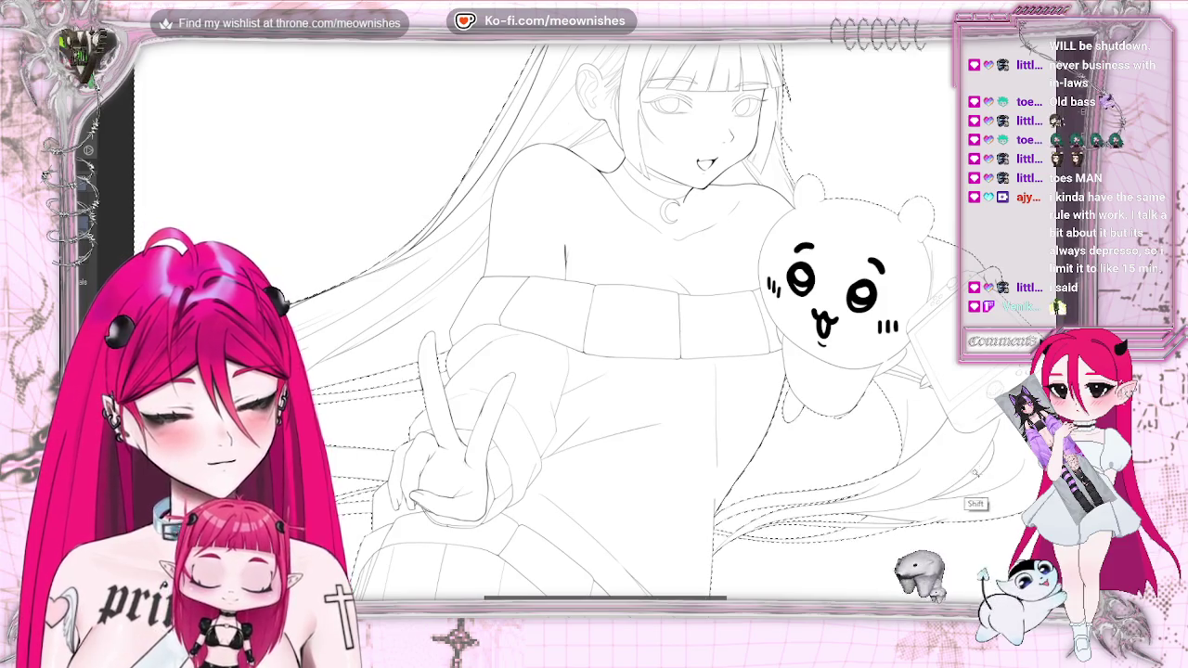
left_click_drag(336, 290, 416, 240)
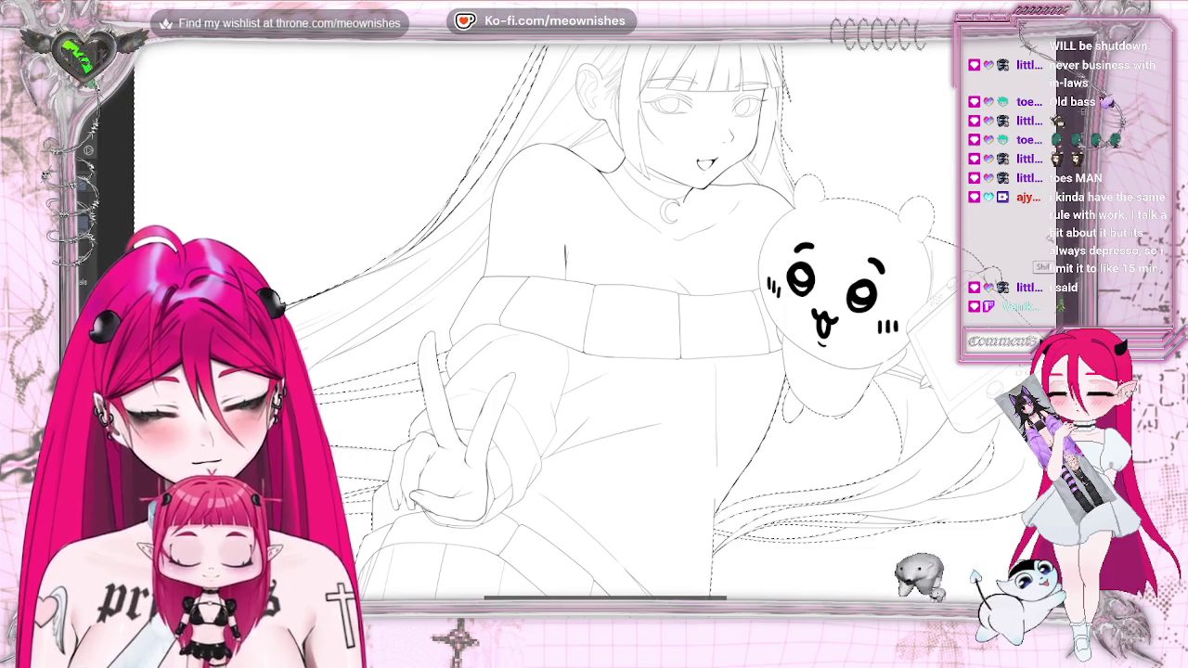
scroll(1057, 238, "up", 2)
scroll(1056, 239, "down", 4)
scroll(1056, 239, "down", 3)
scroll(1056, 239, "down", 2)
scroll(1058, 306, "up", 1)
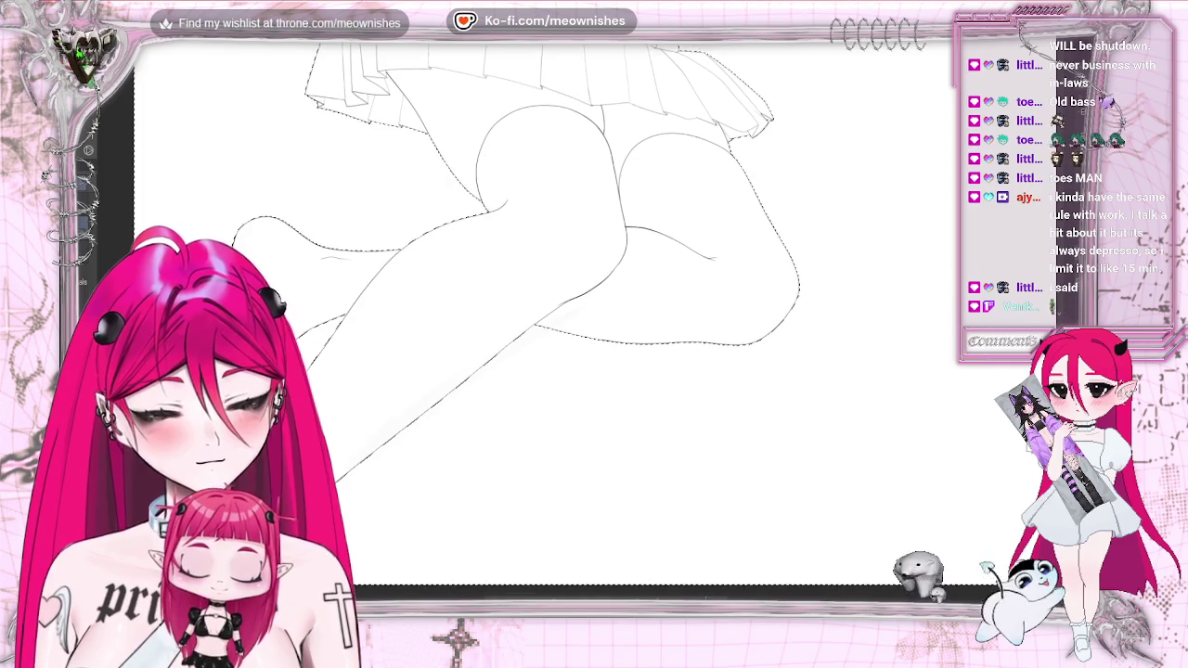
scroll(1058, 307, "up", 3)
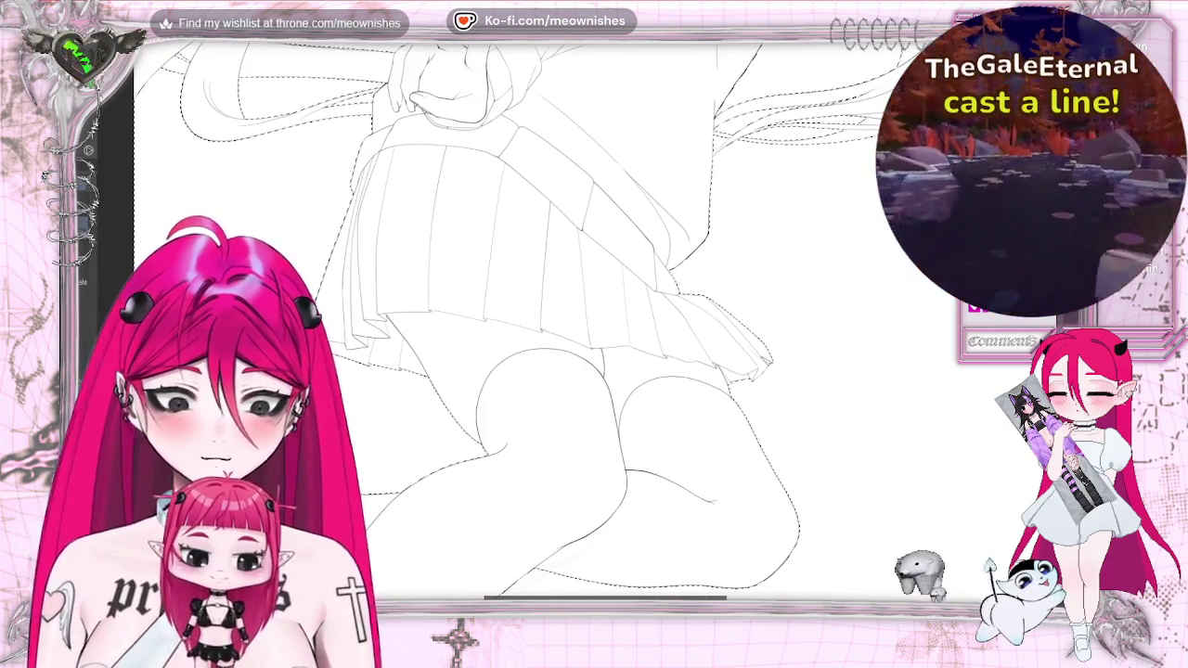
key("ctrl+0")
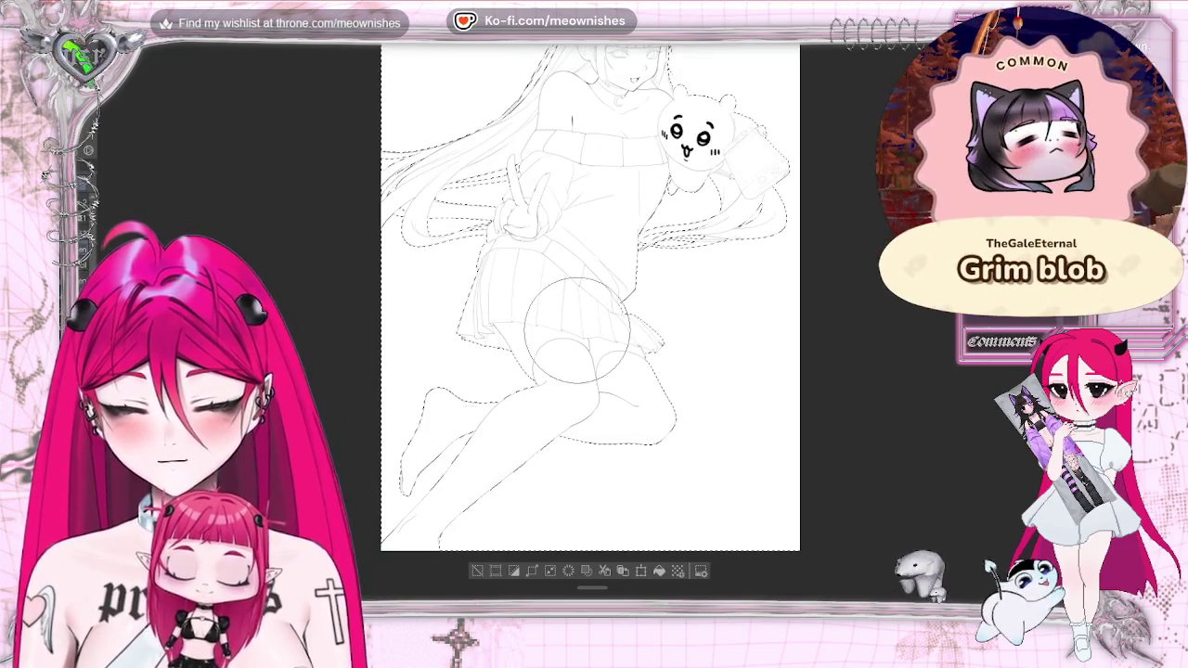
scroll(590, 315, "up", 2)
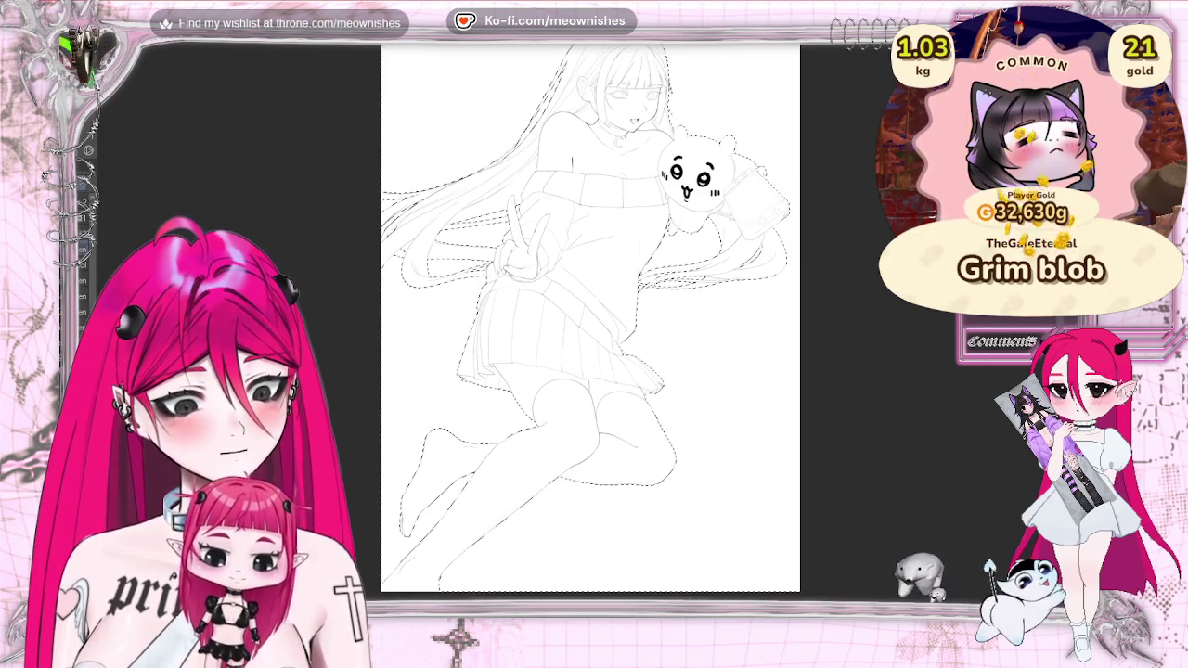
Brush pale pink over the plush, hair, torso, hips and skirt inside the selection
left_click_drag(705, 139, 770, 199)
left_click_drag(436, 232, 501, 273)
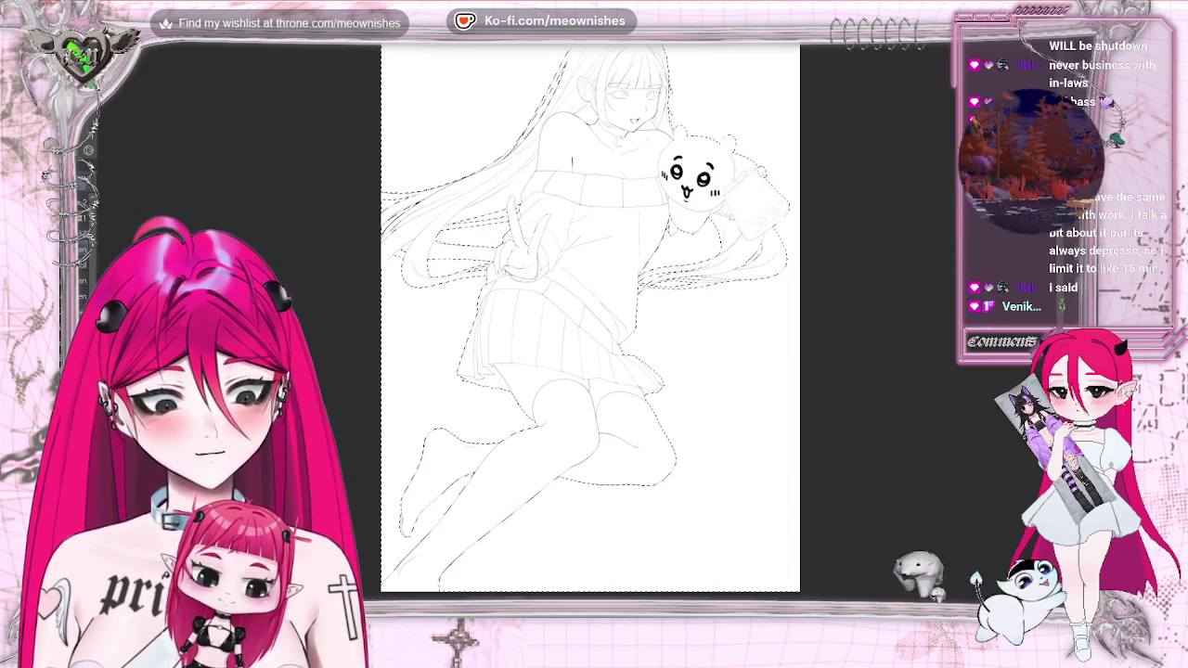
left_click_drag(520, 501, 515, 503)
mouse_move(557, 278)
left_mouse_down()
mouse_move(506, 297)
mouse_move(649, 218)
mouse_move(770, 177)
left_mouse_up()
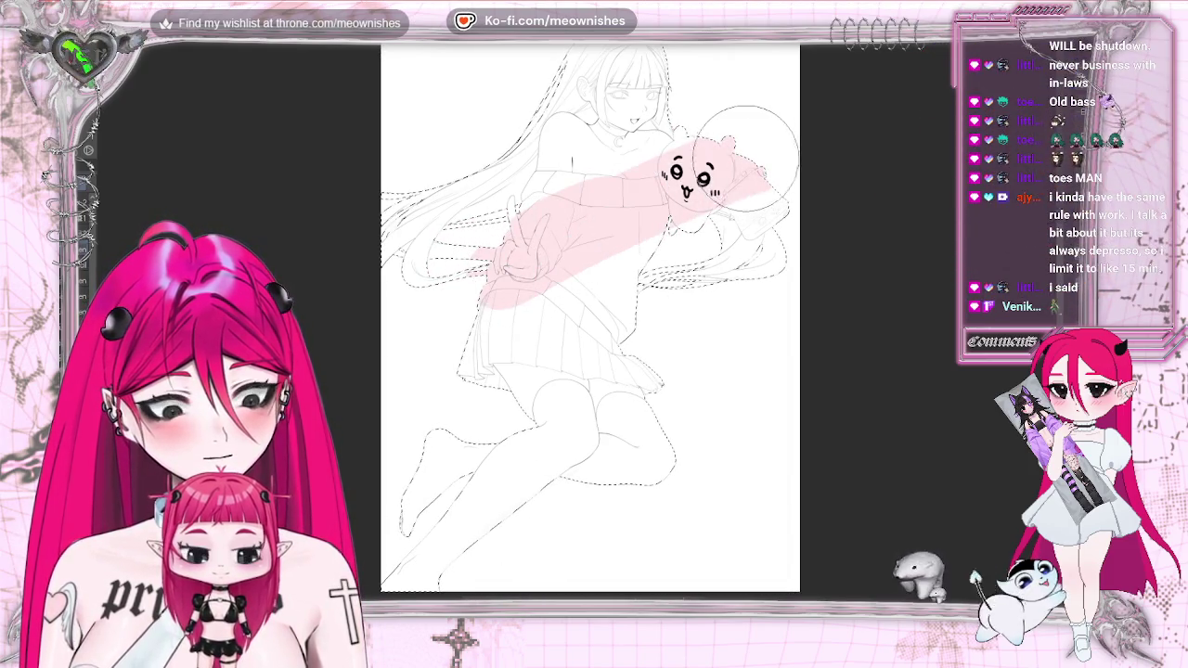
mouse_move(506, 232)
left_mouse_down()
mouse_move(650, 121)
mouse_move(390, 242)
left_mouse_up()
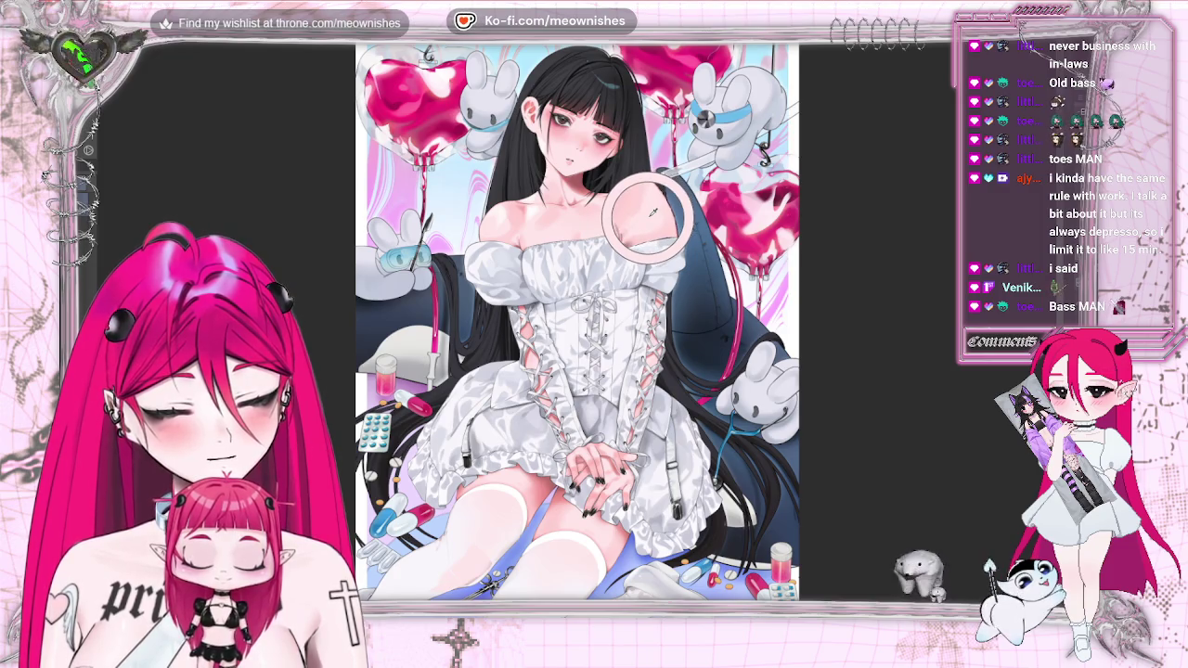
key("ctrl+Tab")
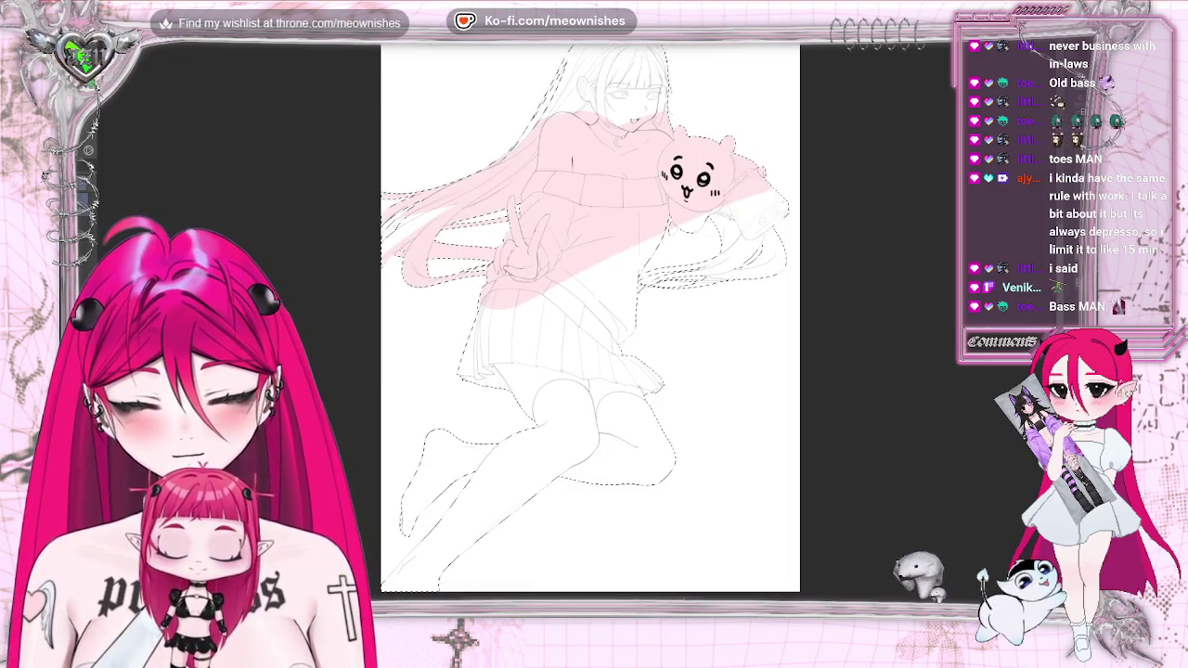
mouse_move(501, 353)
left_mouse_down()
mouse_move(662, 212)
mouse_move(501, 380)
left_mouse_up()
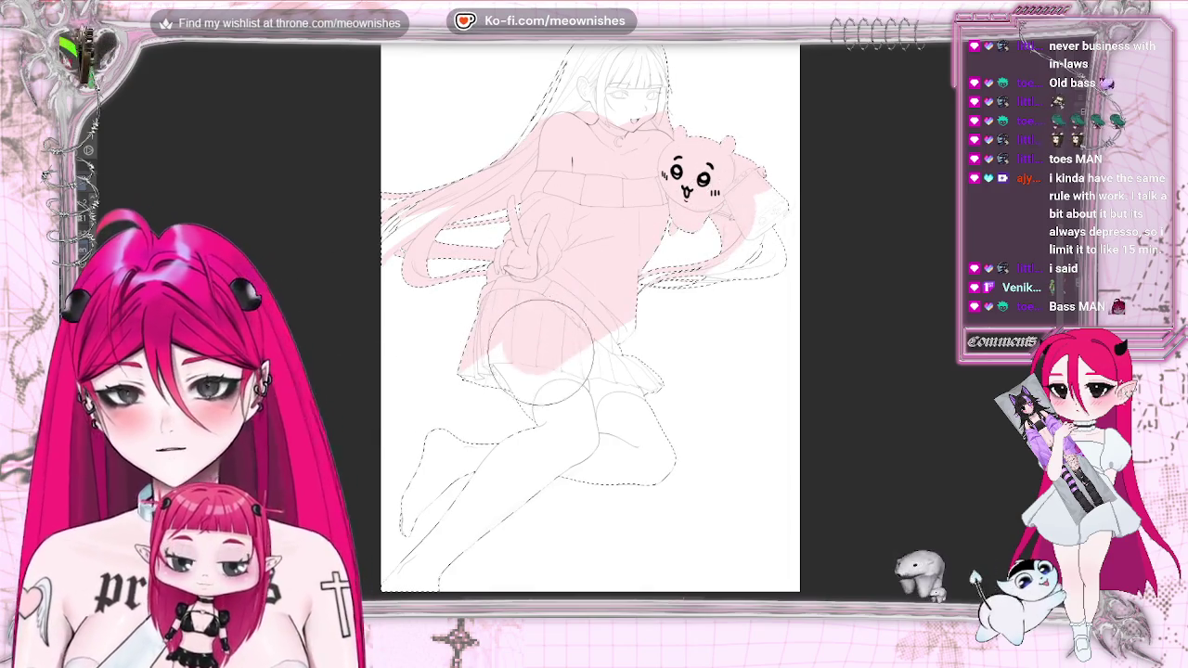
left_click_drag(650, 279, 724, 315)
left_click_drag(575, 334, 557, 355)
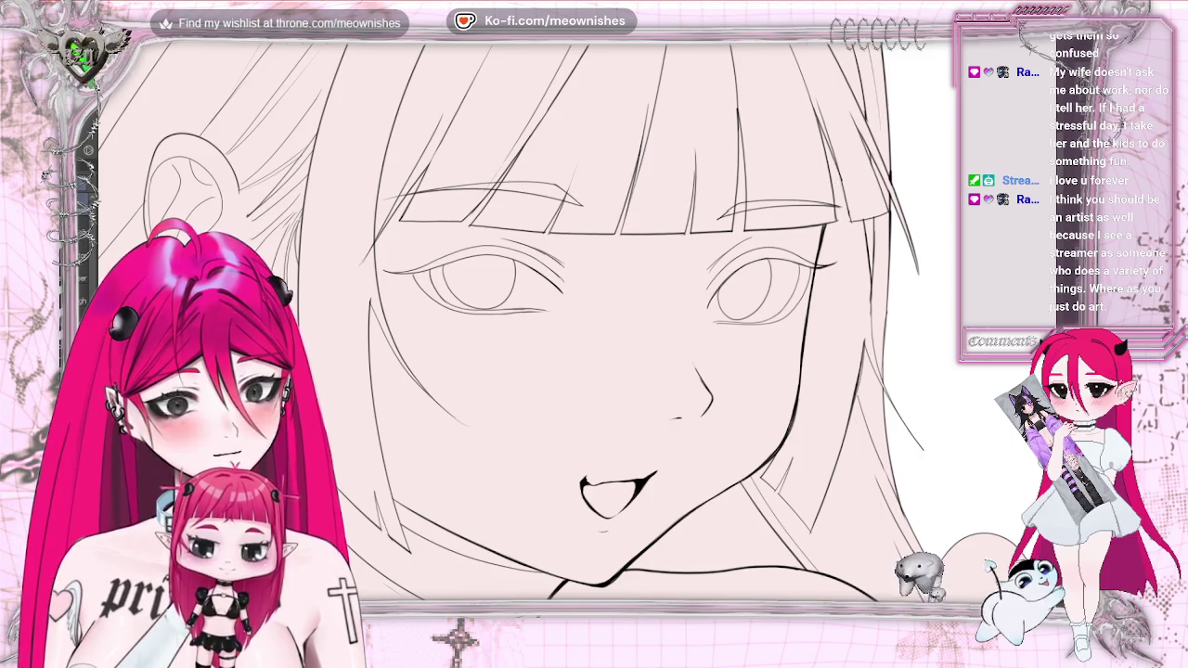
key("m")
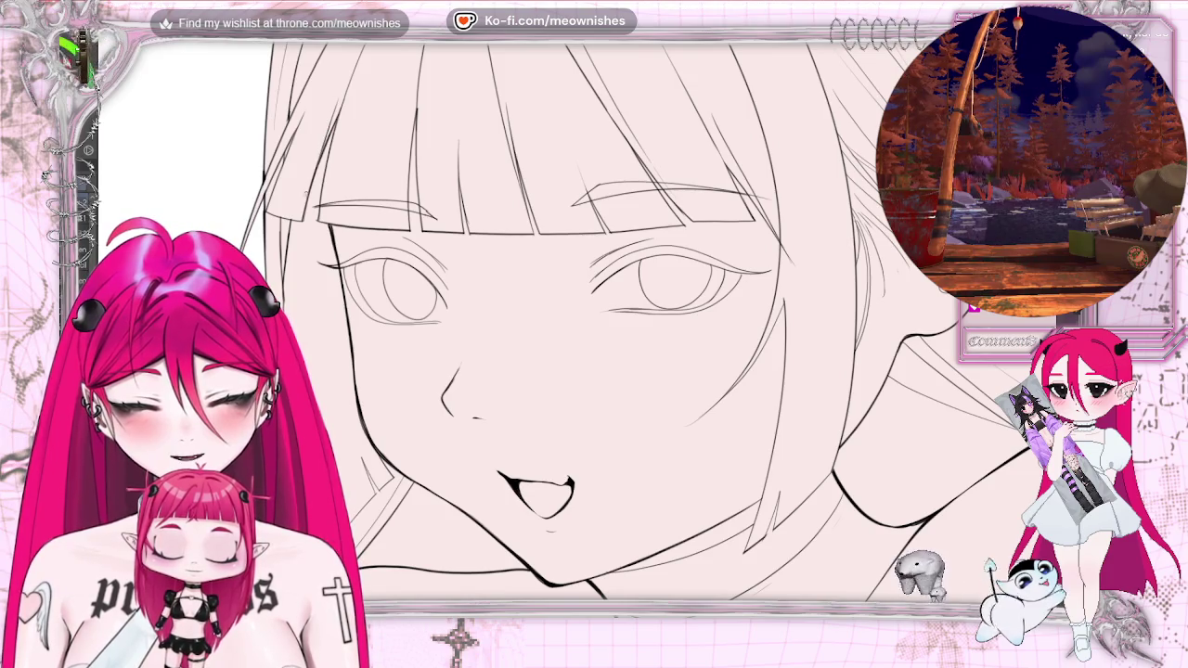
key("h")
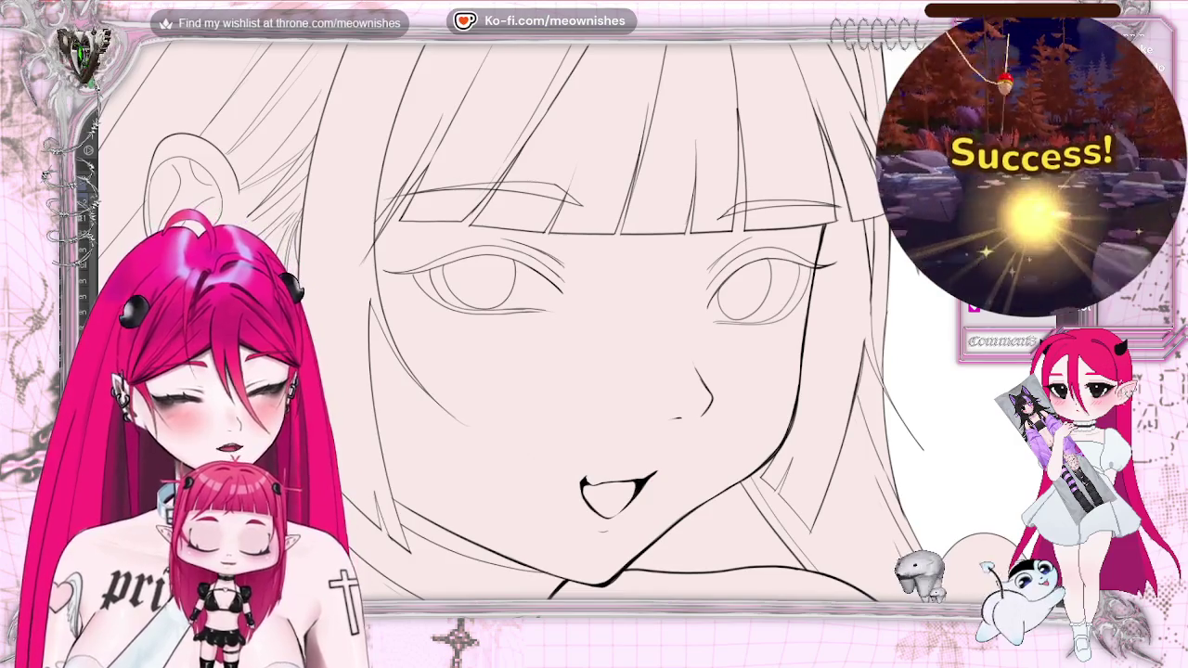
Flip the canvas horizontally and back to check the face and neck
scroll(520, 325, "up", 3)
scroll(520, 325, "up", 2)
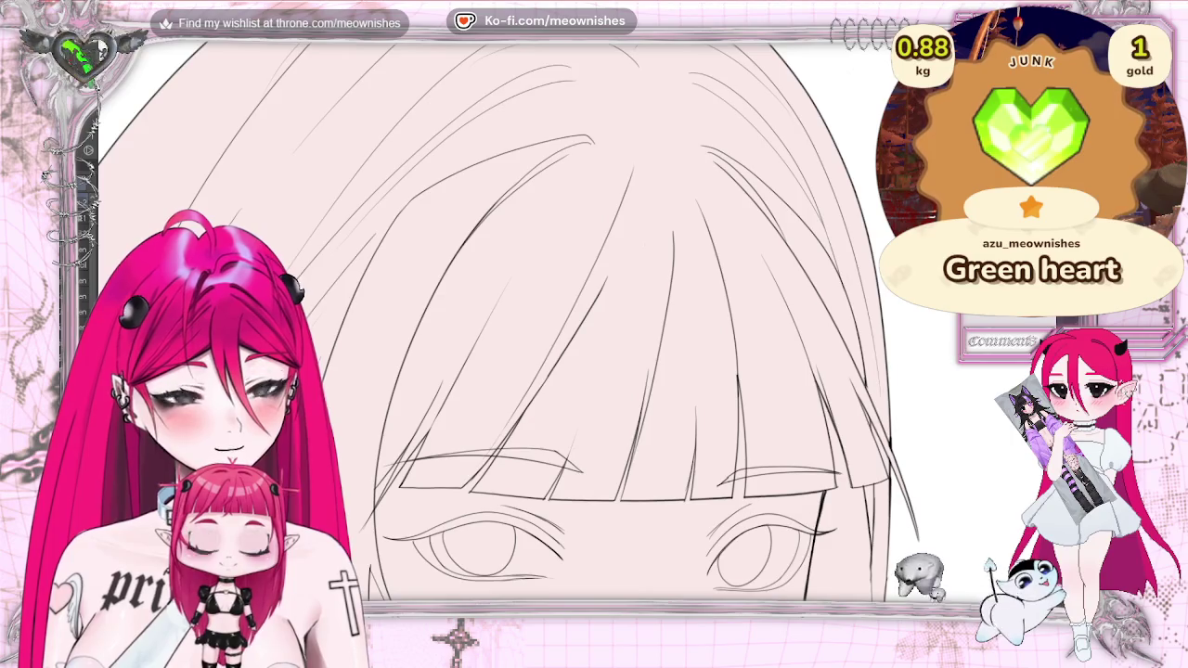
scroll(520, 325, "up", 1)
scroll(520, 324, "up", 1)
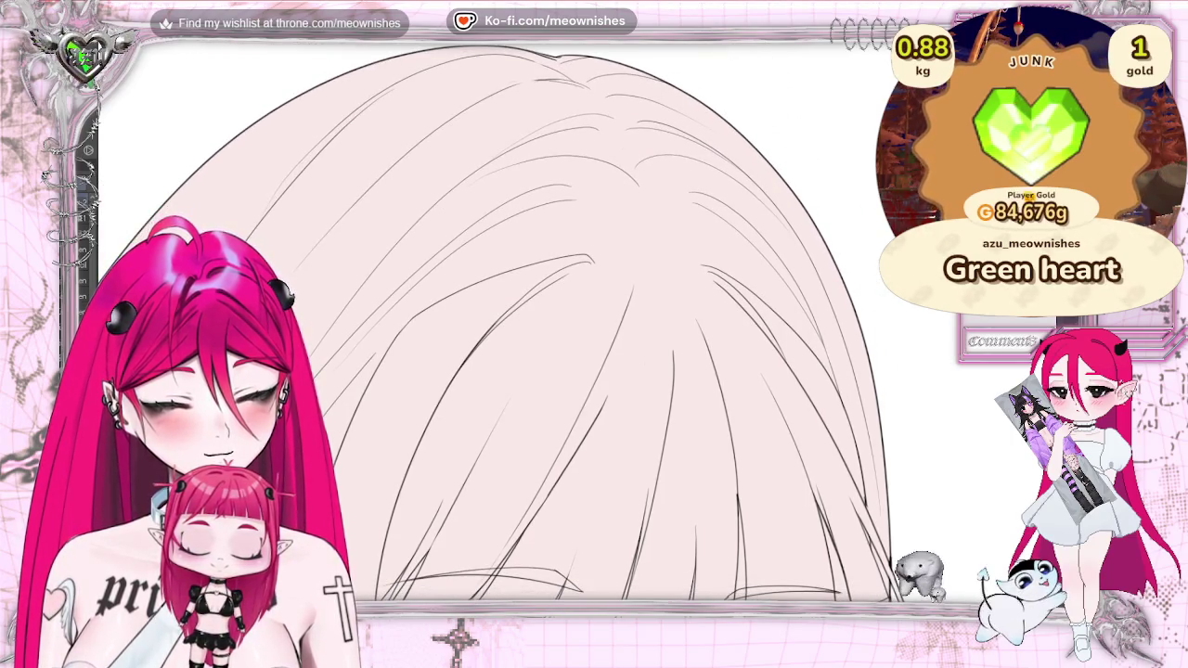
scroll(520, 325, "down", 2)
scroll(519, 325, "down", 8)
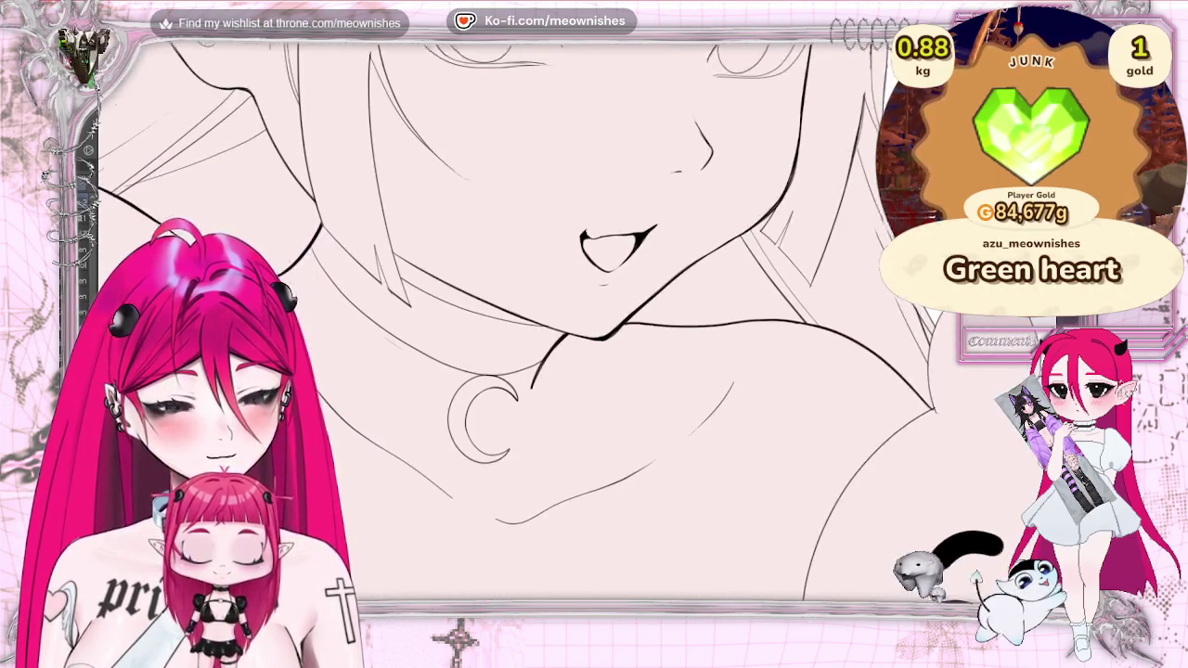
key("h")
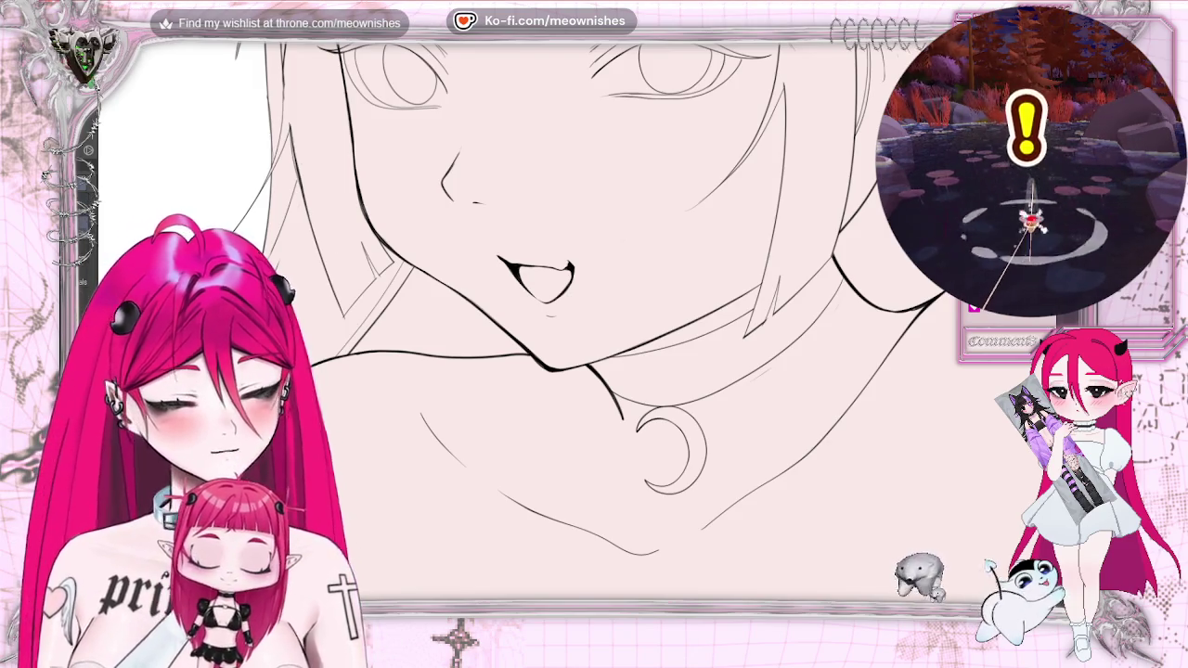
key("h")
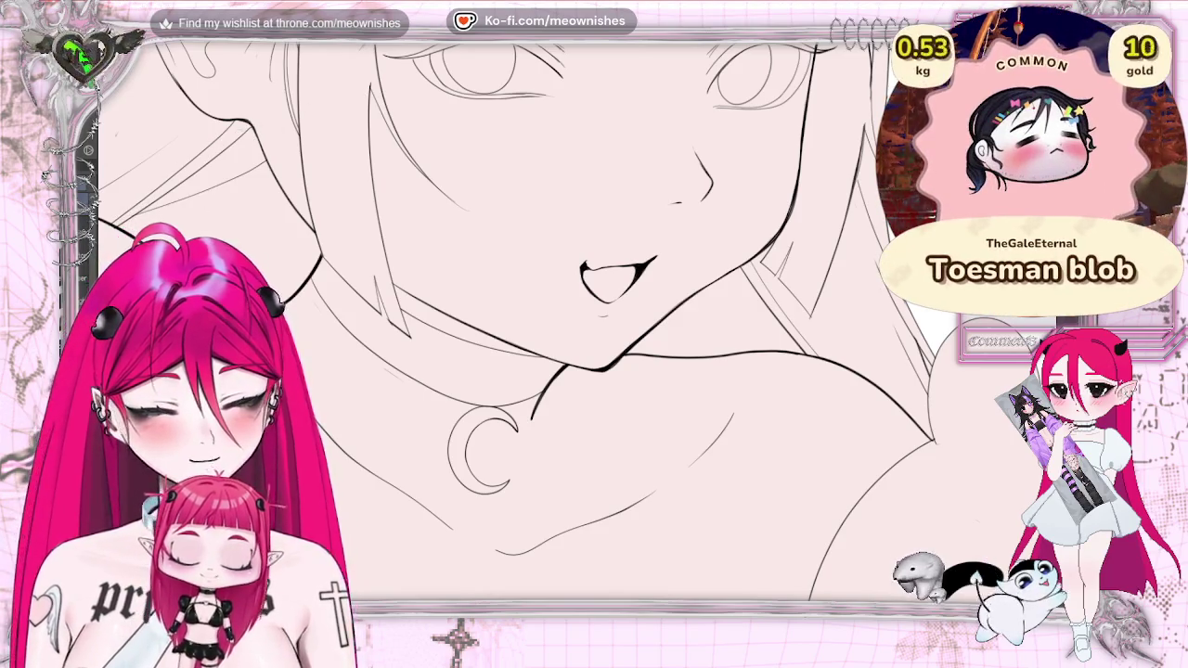
Bring the bangs, hair strands and shoulder into view
left_click_drag(262, 169, 666, 169)
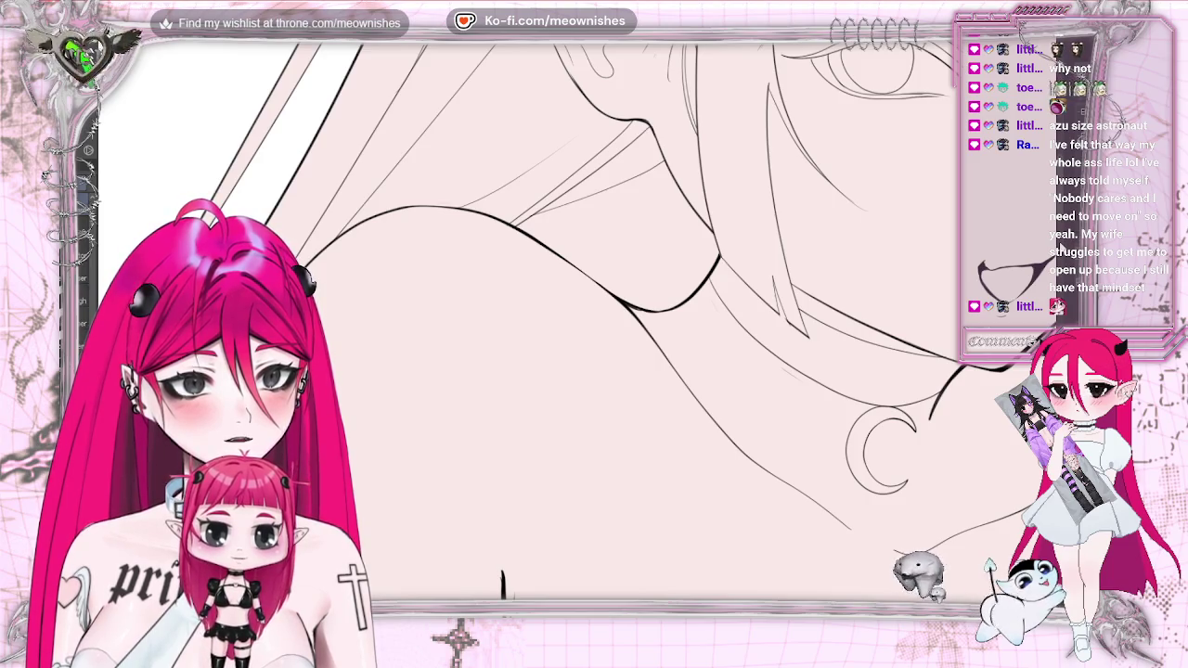
scroll(501, 584, "up", 2)
scroll(501, 585, "up", 3)
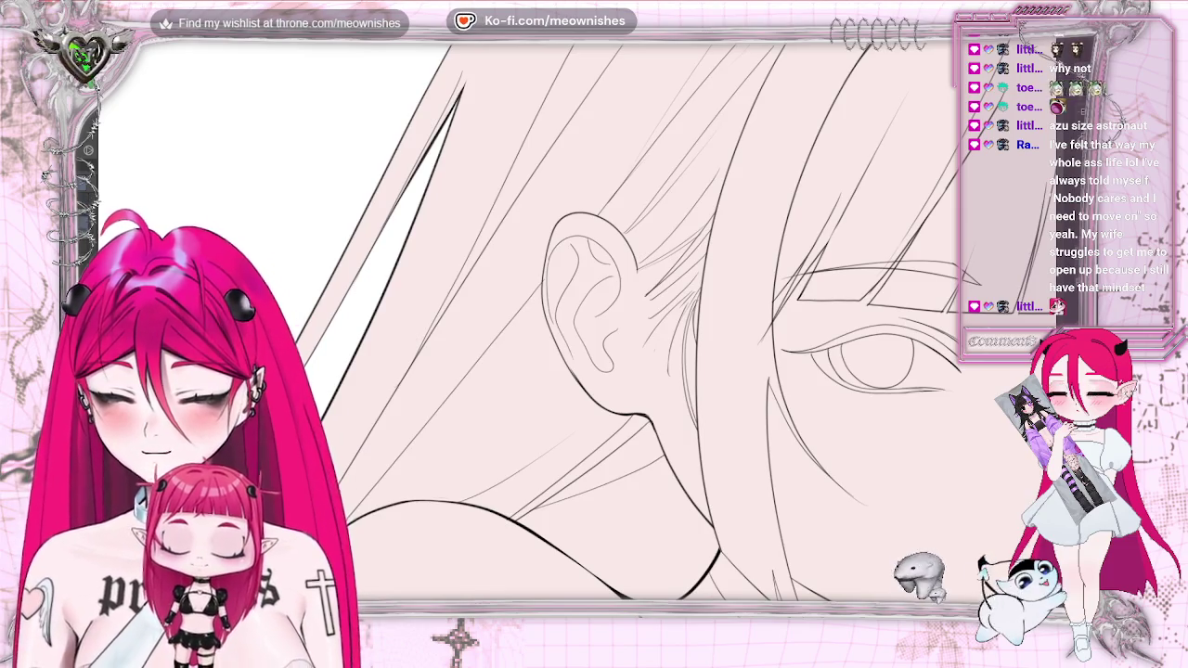
scroll(594, 325, "right", 5)
scroll(594, 325, "right", 1)
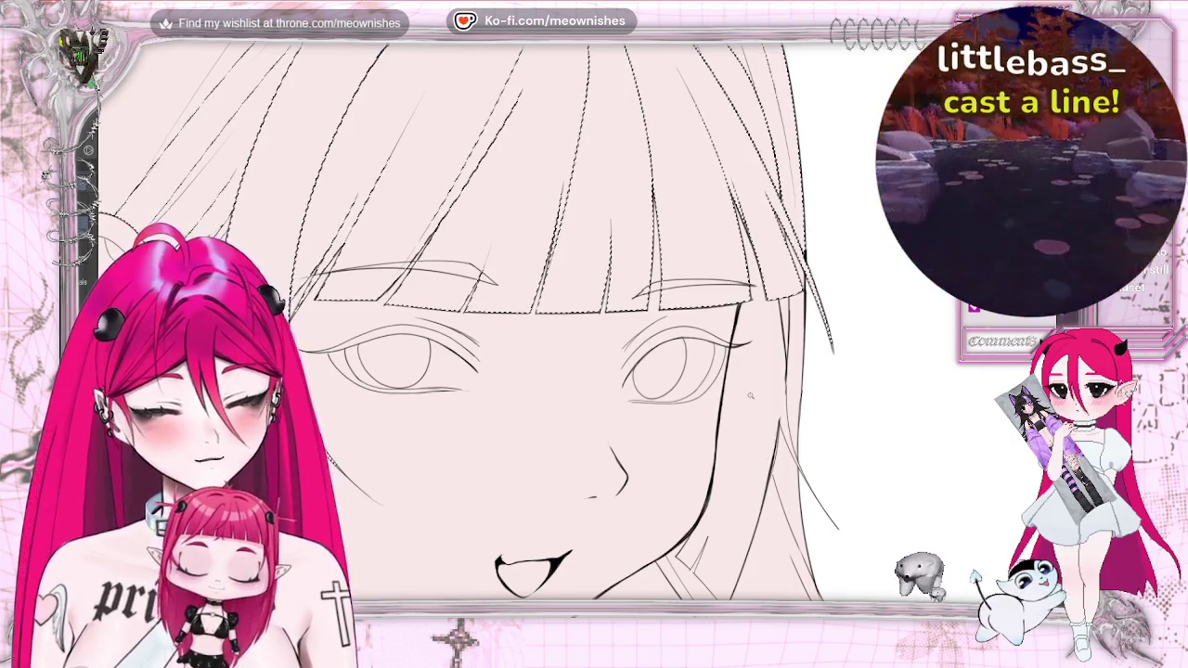
Add the hair beside the face and the long hair running down-left to the selection
left_click(795, 316, "shift")
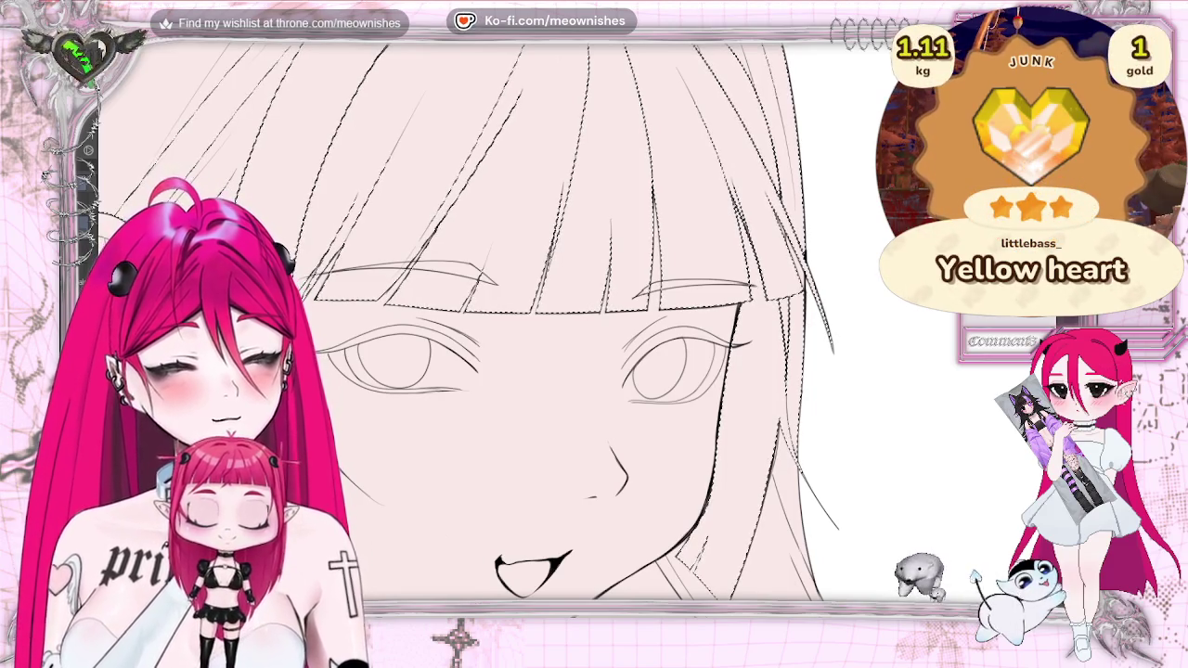
scroll(473, 188, "down", 3)
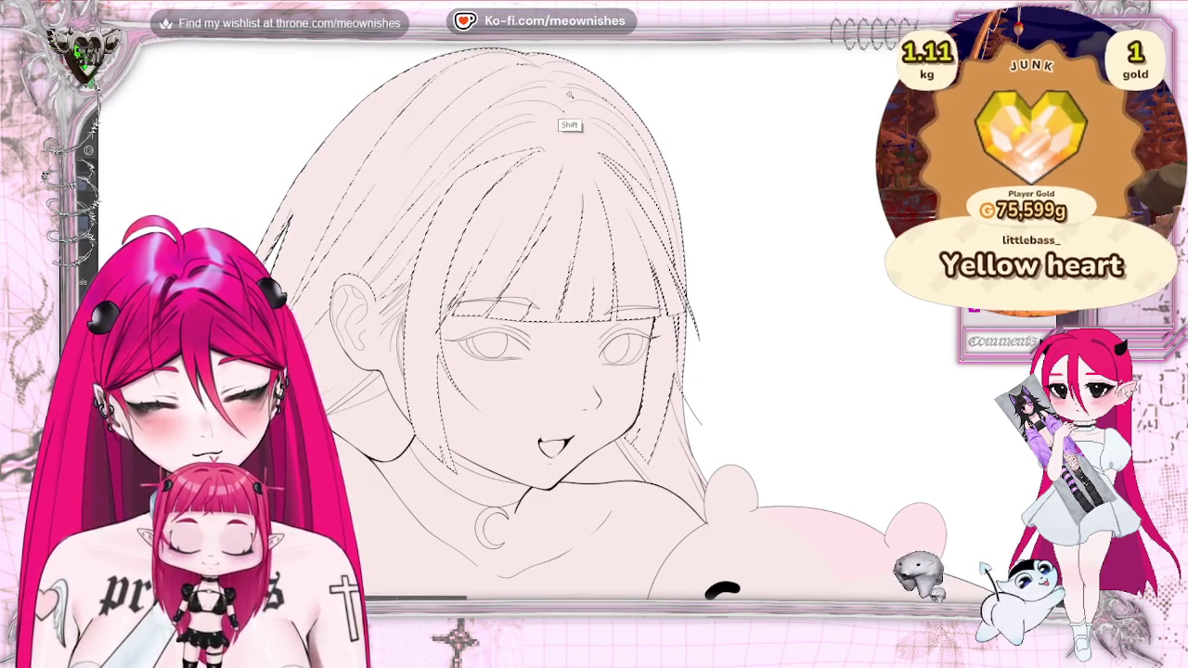
key("shift")
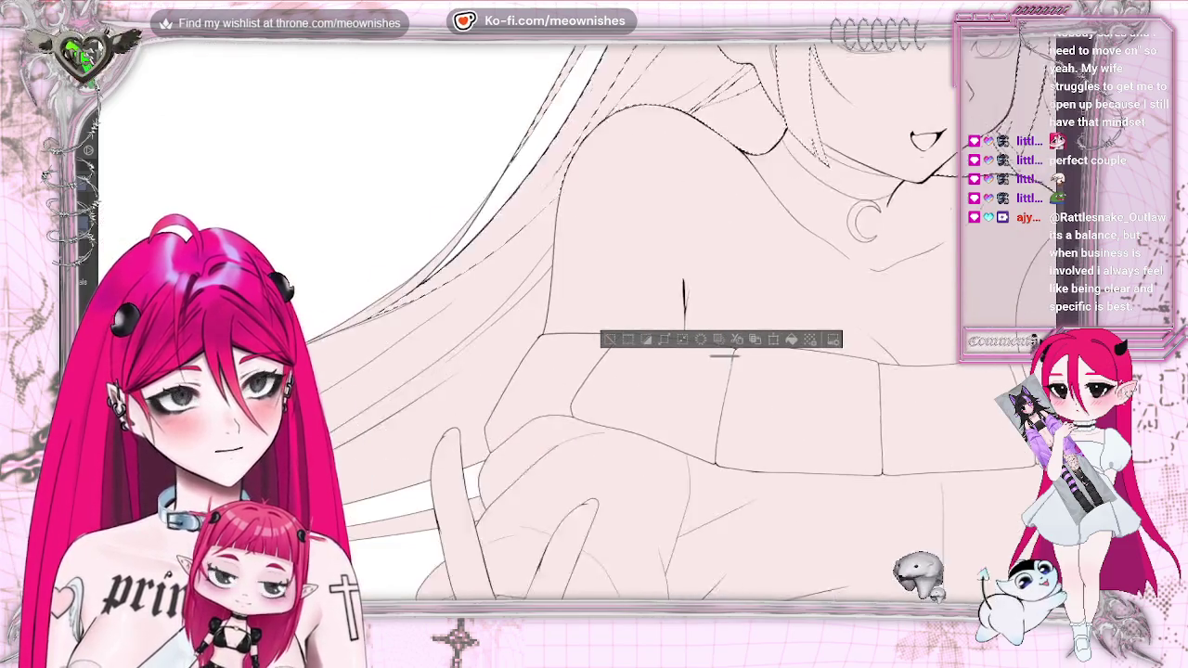
scroll(593, 334, "left", 2)
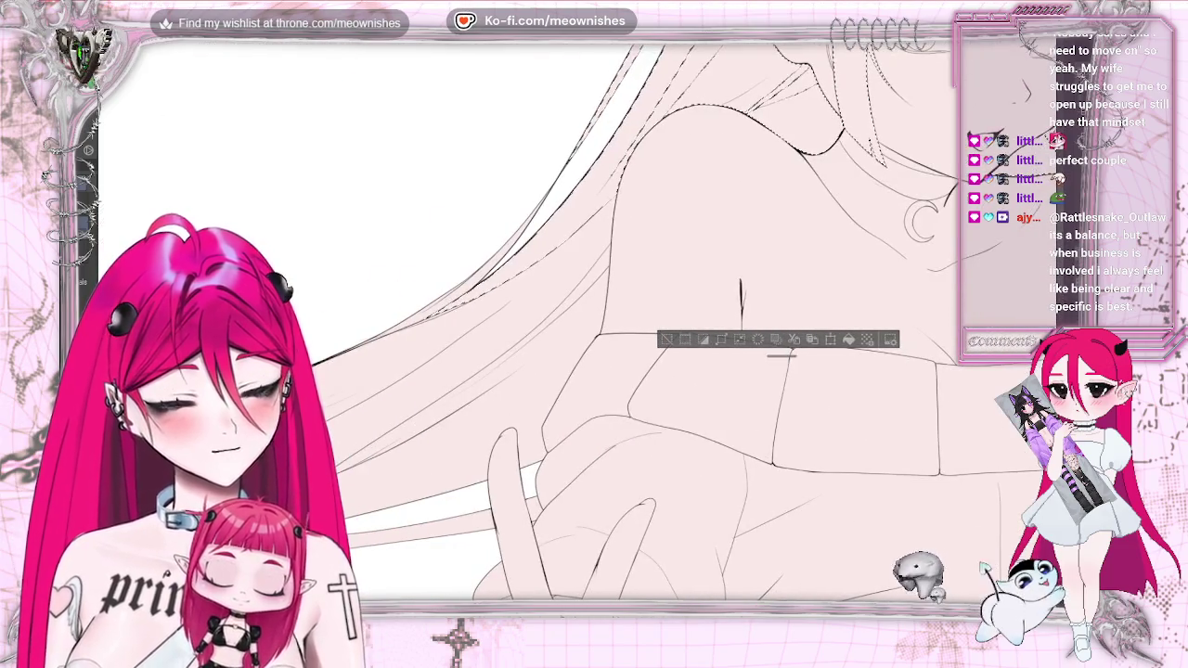
left_click_drag(546, 287, 499, 372)
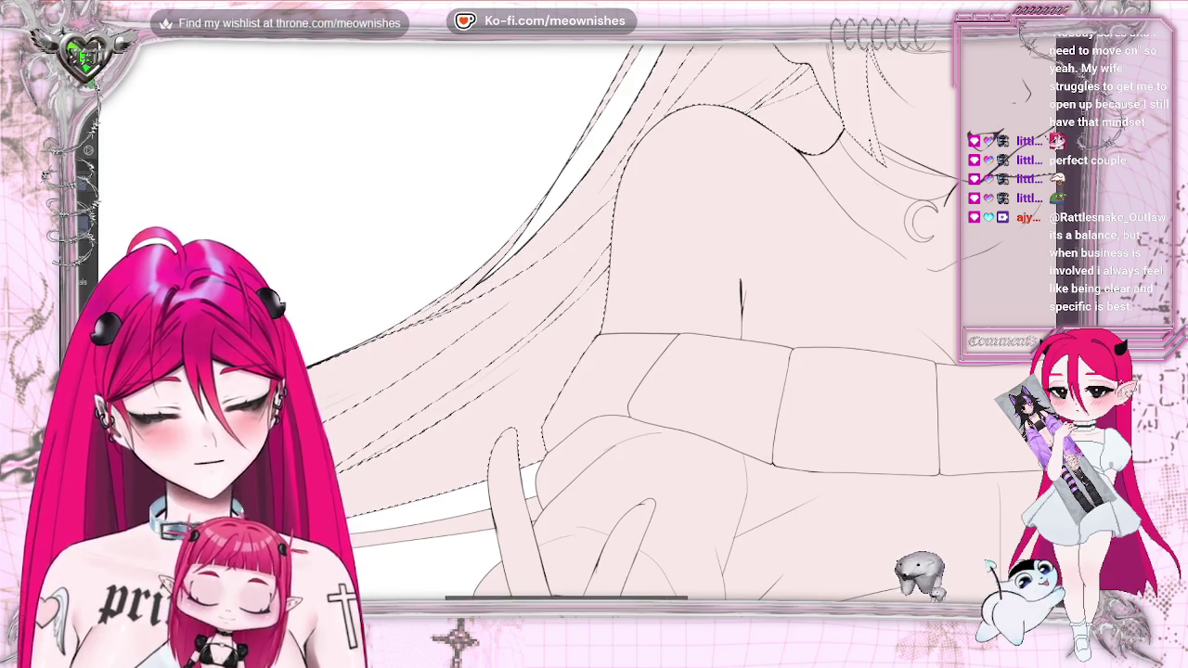
scroll(445, 485, "left", 10)
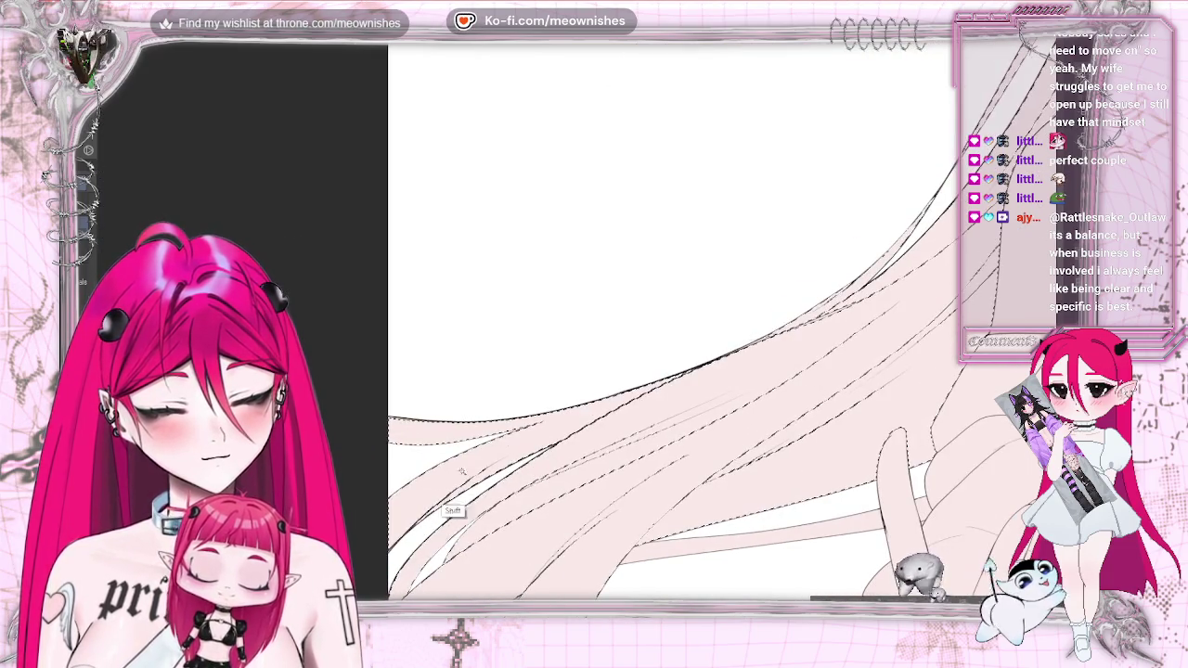
scroll(445, 485, "down", 9)
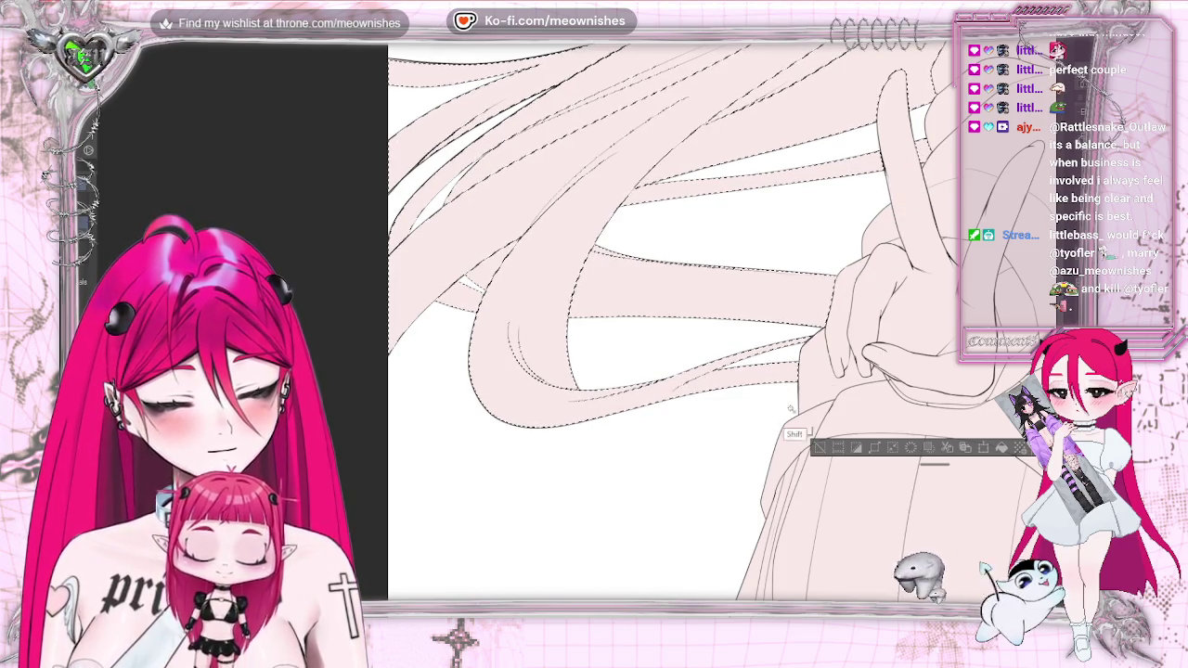
Add the lower hair strands beside the plush, then refit and zoom in on the upper body
left_click_drag(804, 389, 386, 390)
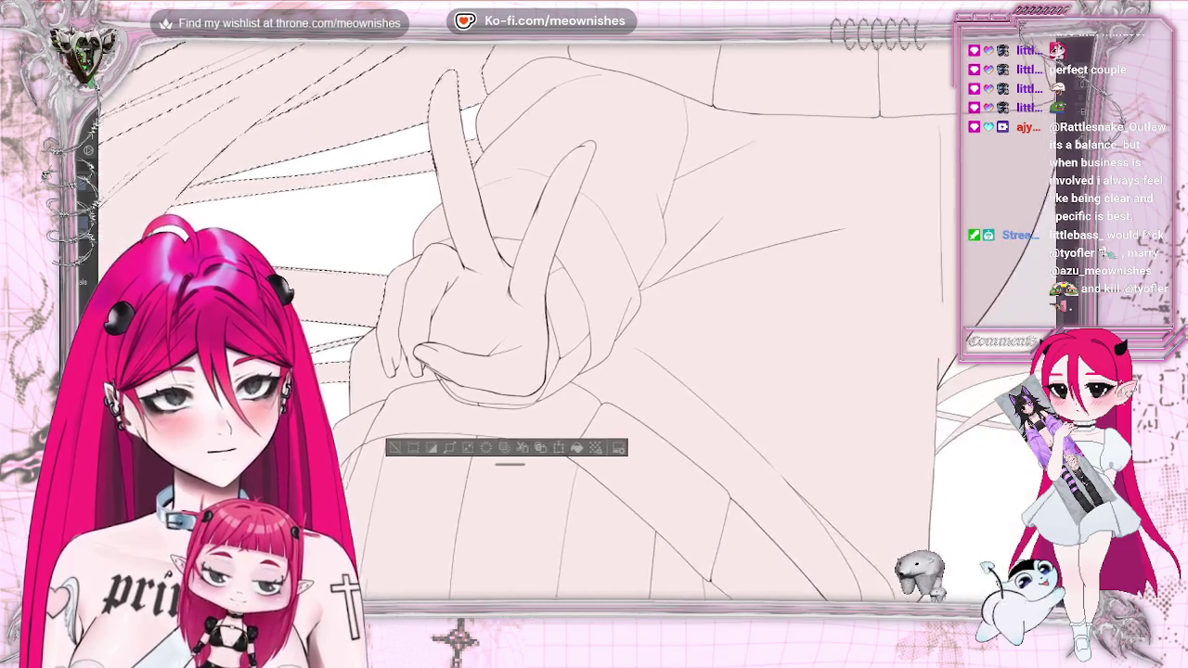
scroll(594, 324, "right", 3)
scroll(593, 325, "right", 2)
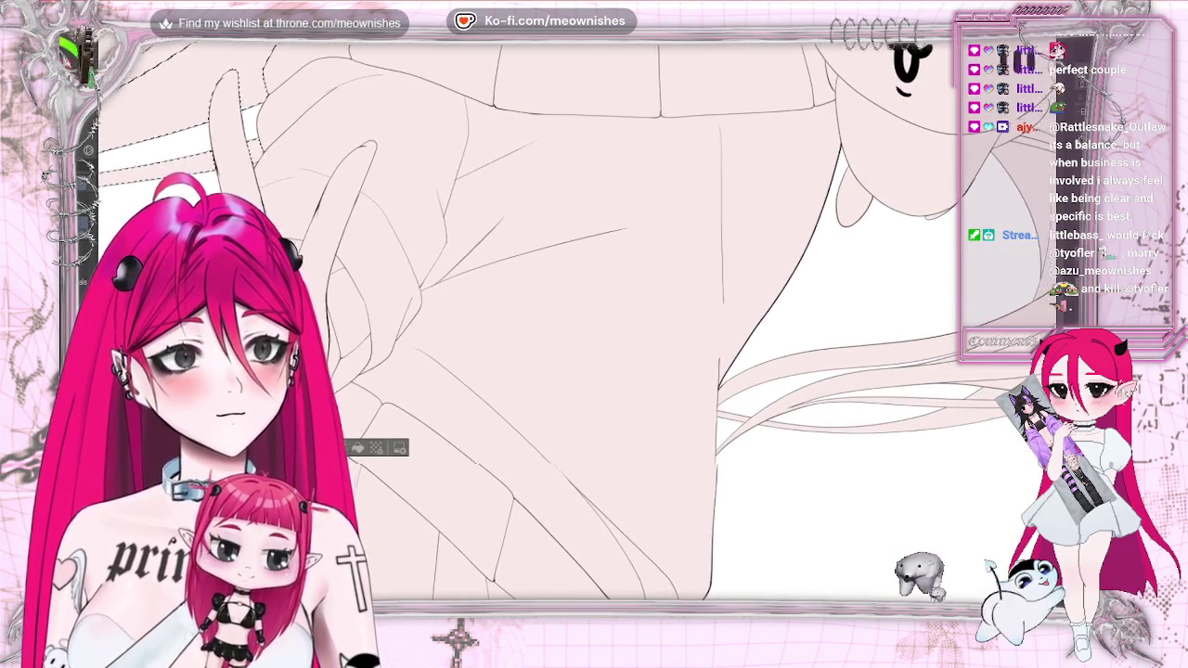
scroll(817, 594, "right", 1)
scroll(817, 595, "right", 1)
scroll(816, 595, "right", 2)
scroll(817, 595, "right", 2)
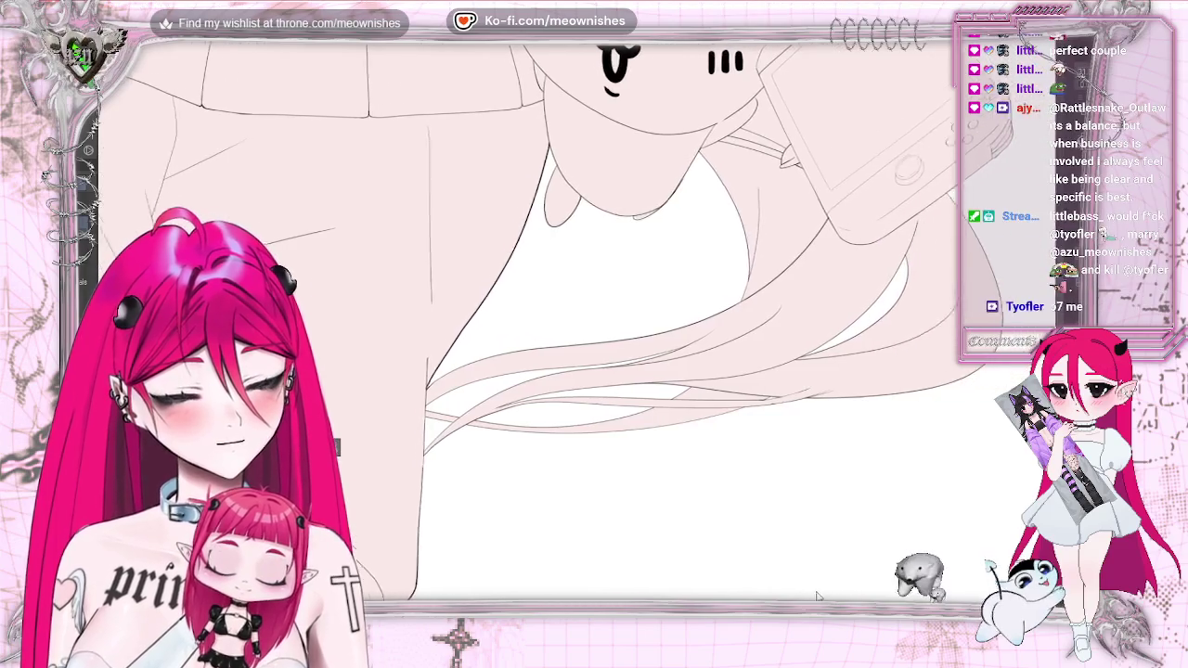
scroll(817, 595, "right", 1)
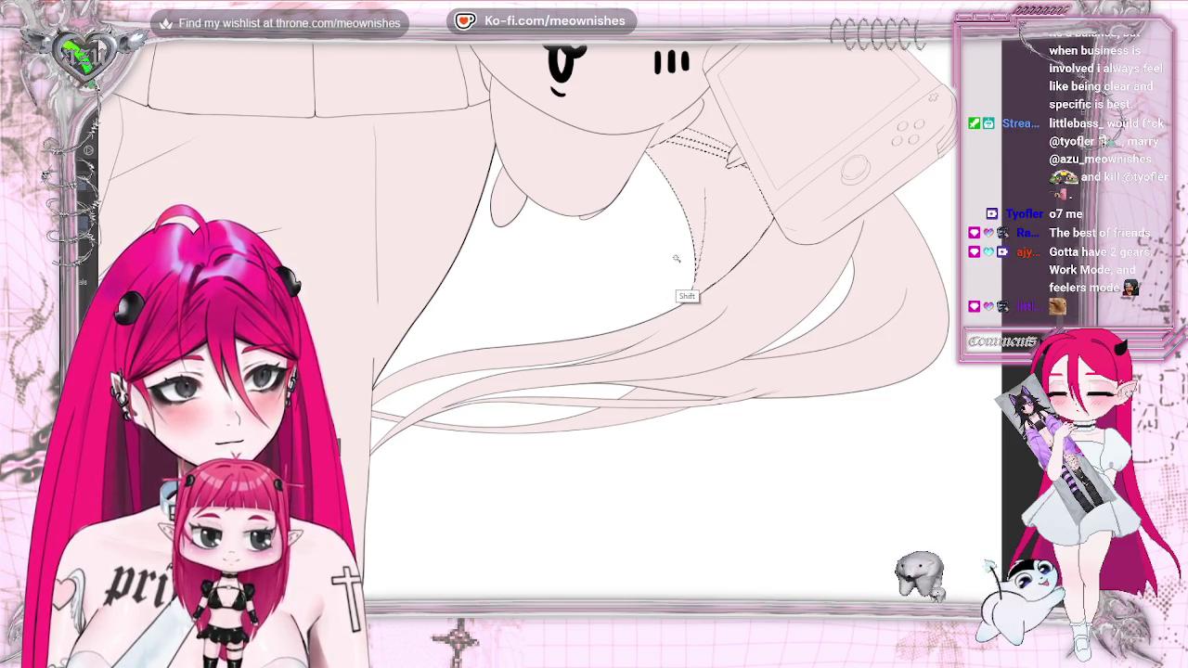
left_click(677, 387, "shift")
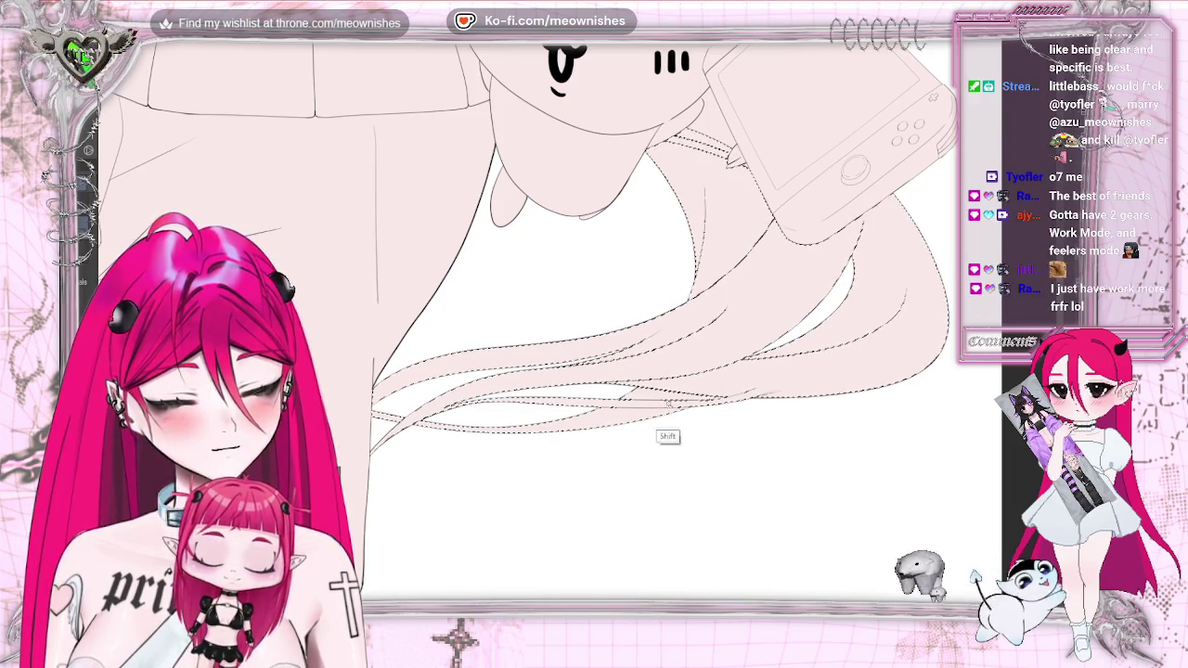
key("ctrl+0")
key("ctrl+plus")
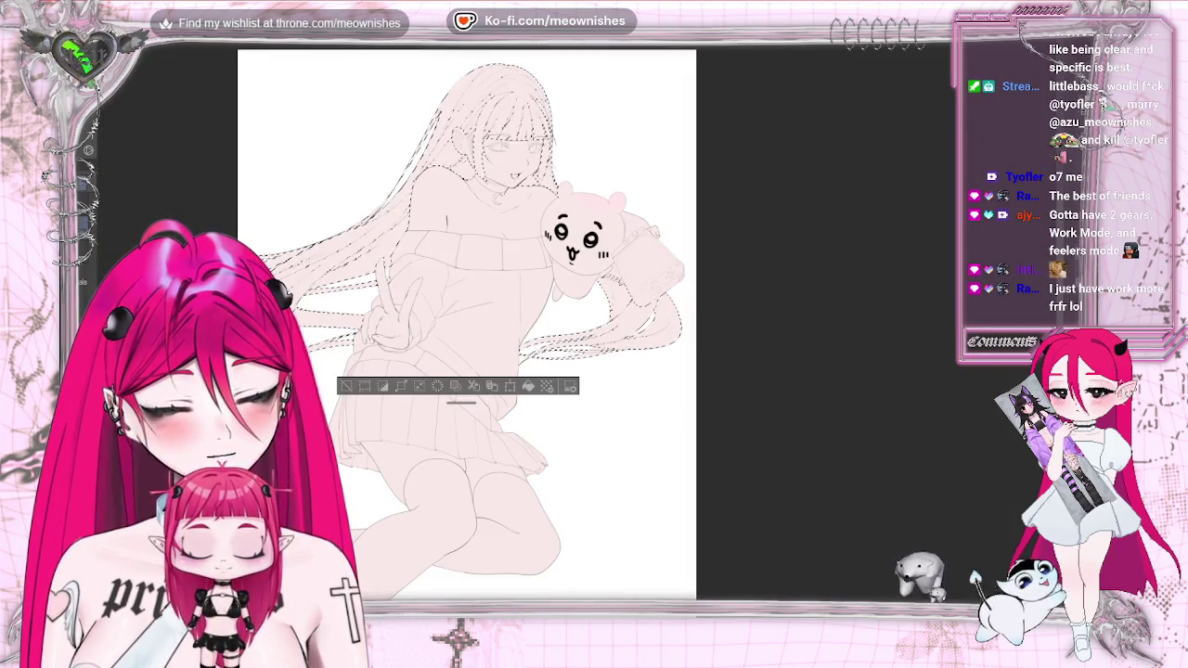
key("ctrl+plus")
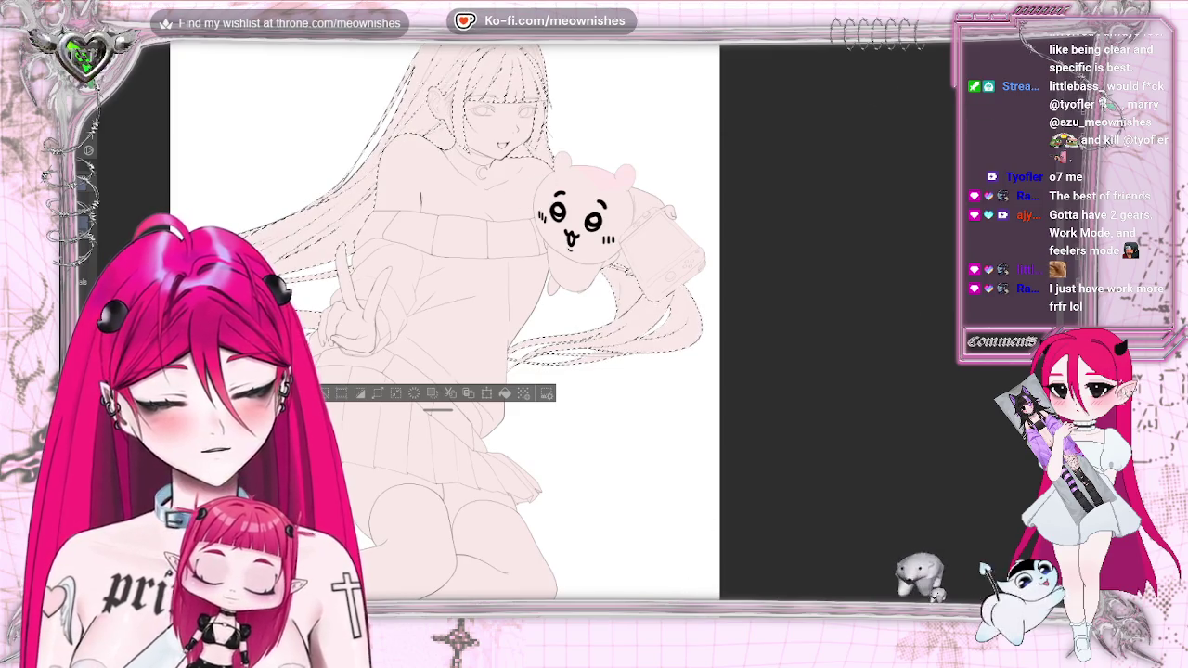
left_click_drag(662, 133, 797, 132)
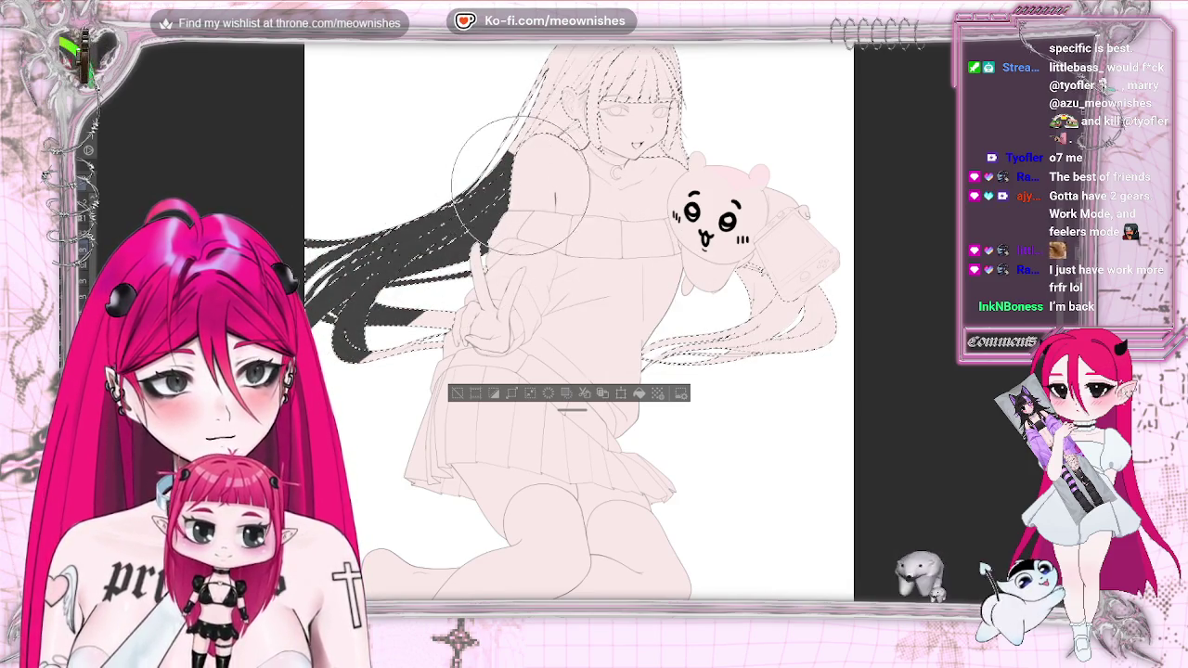
Expand the hair selection by 1 px, paint the bangs and long strands dark gray, and deselect
left_click(512, 396)
key("Return")
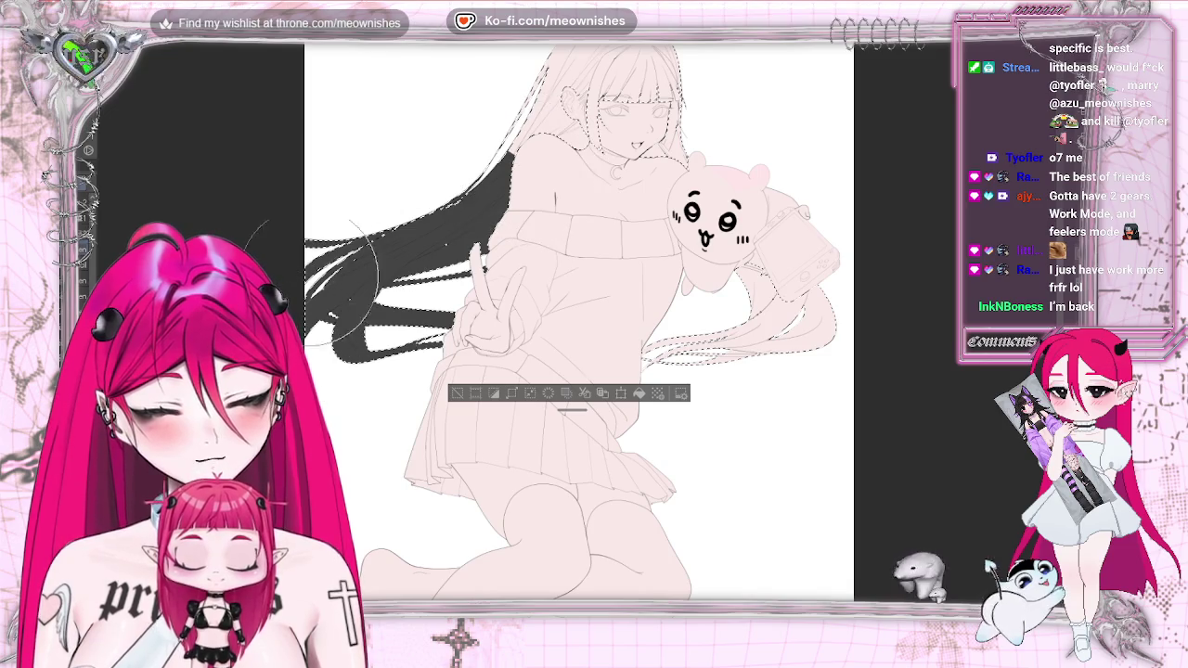
left_click_drag(668, 74, 582, 153)
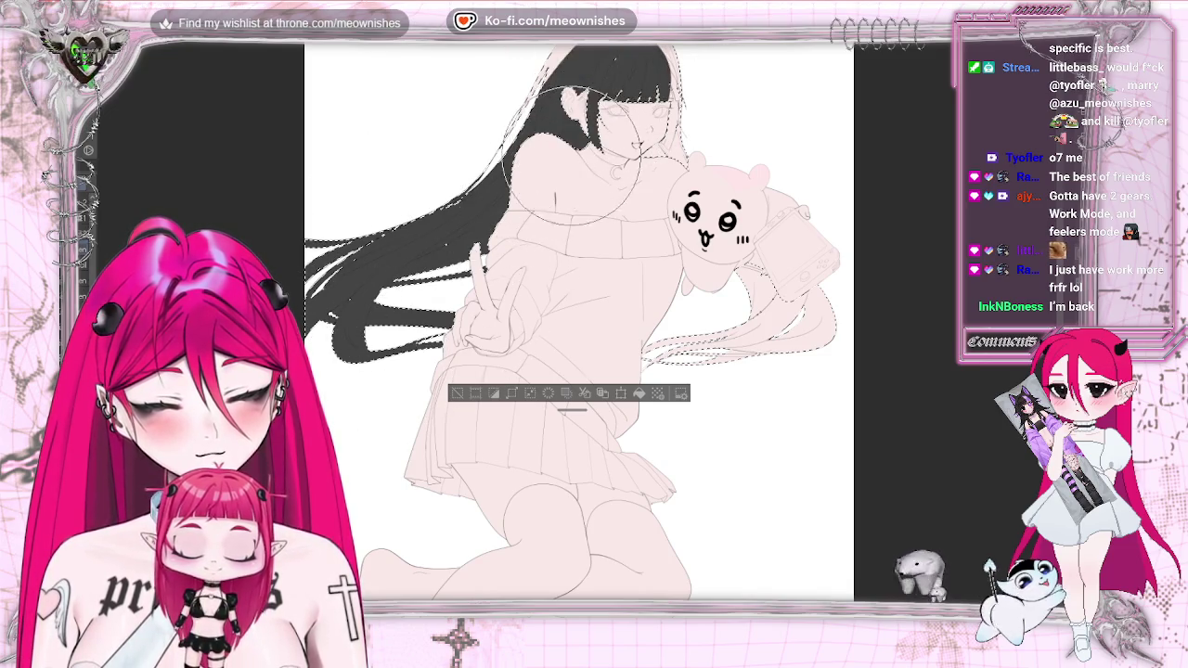
left_click_drag(715, 106, 668, 139)
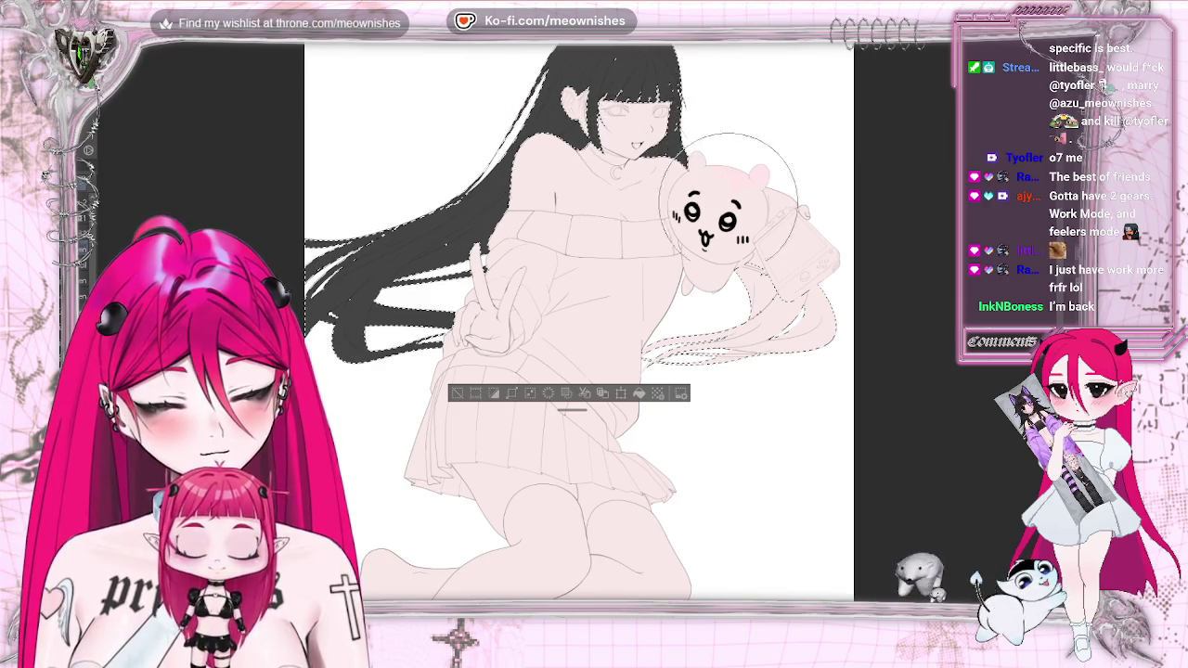
mouse_move(677, 371)
left_mouse_down()
mouse_move(821, 293)
mouse_move(742, 241)
left_mouse_up()
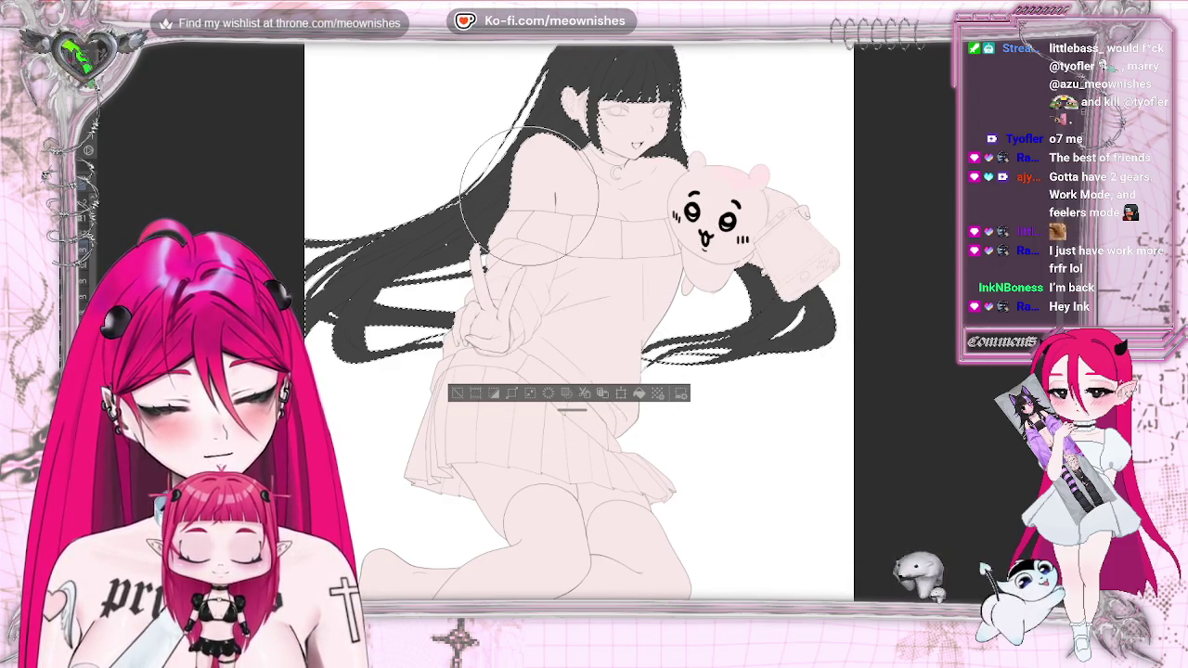
scroll(529, 195, "up", 2)
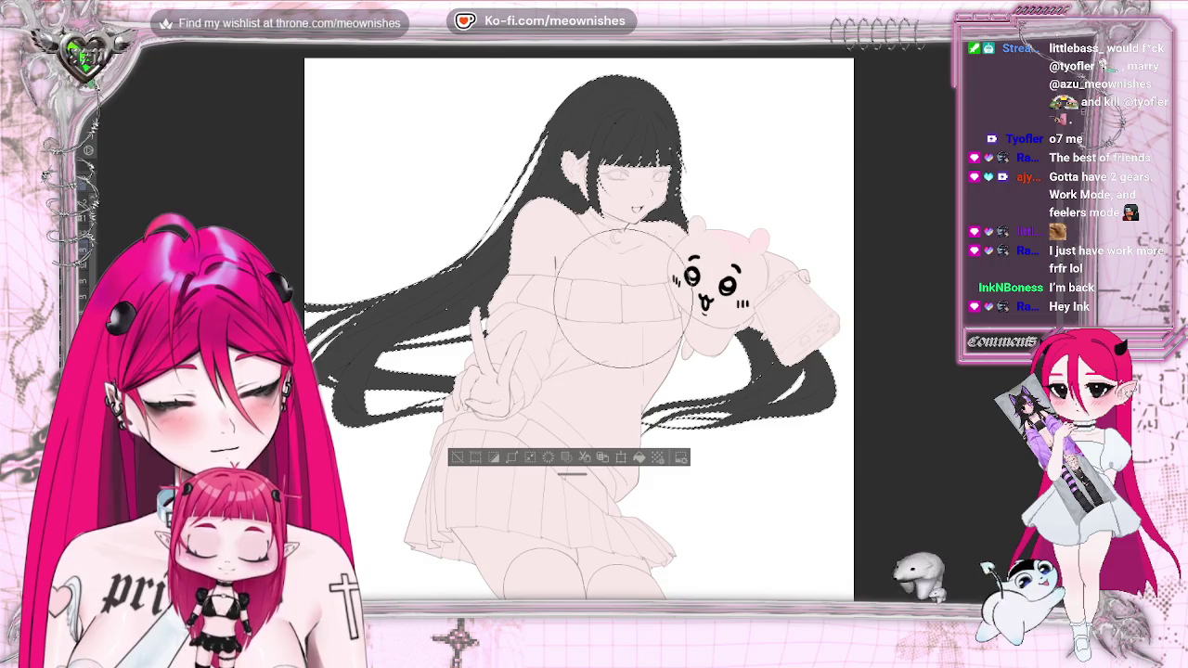
key("ctrl+d")
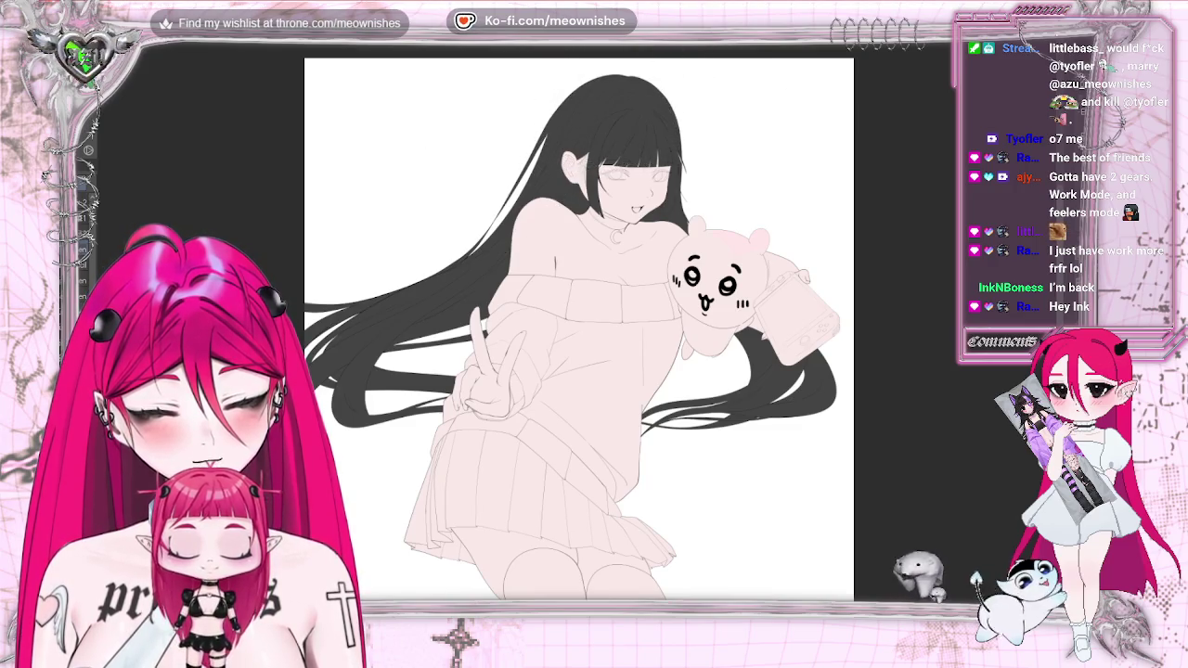
scroll(597, 104, "down", 3)
scroll(573, 329, "down", 3)
Zoom in close on the girl's ear, eye and mouth
scroll(572, 329, "up", 3)
scroll(573, 329, "up", 3)
scroll(572, 330, "up", 2)
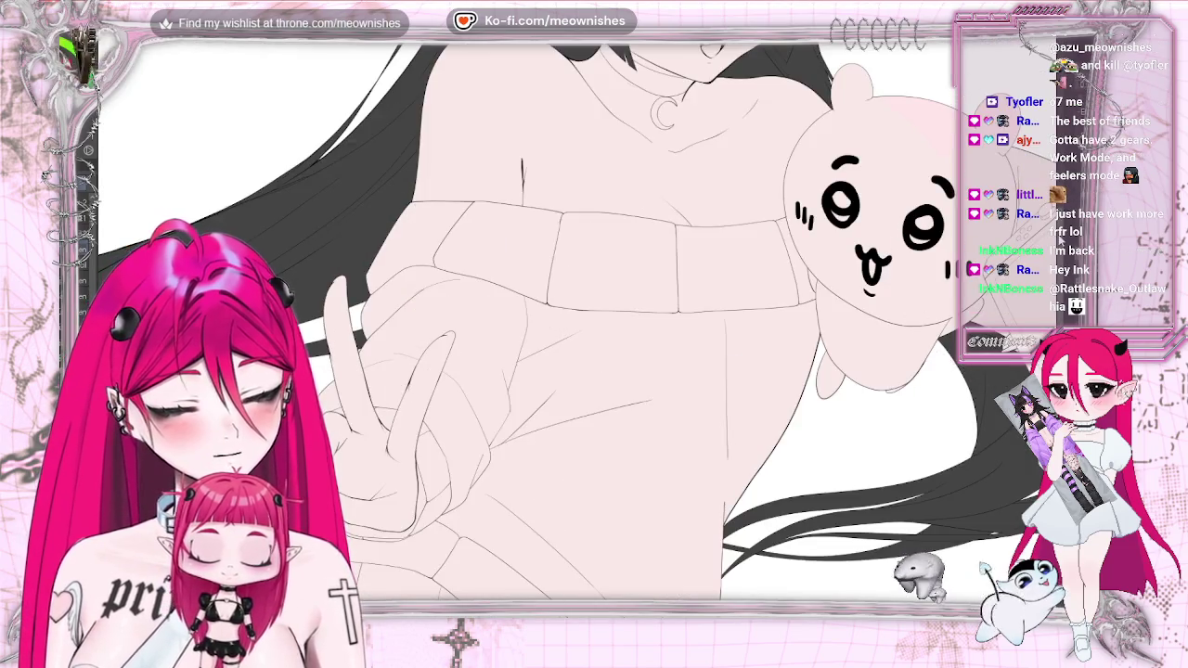
scroll(594, 325, "up", 5)
scroll(594, 325, "up", 1)
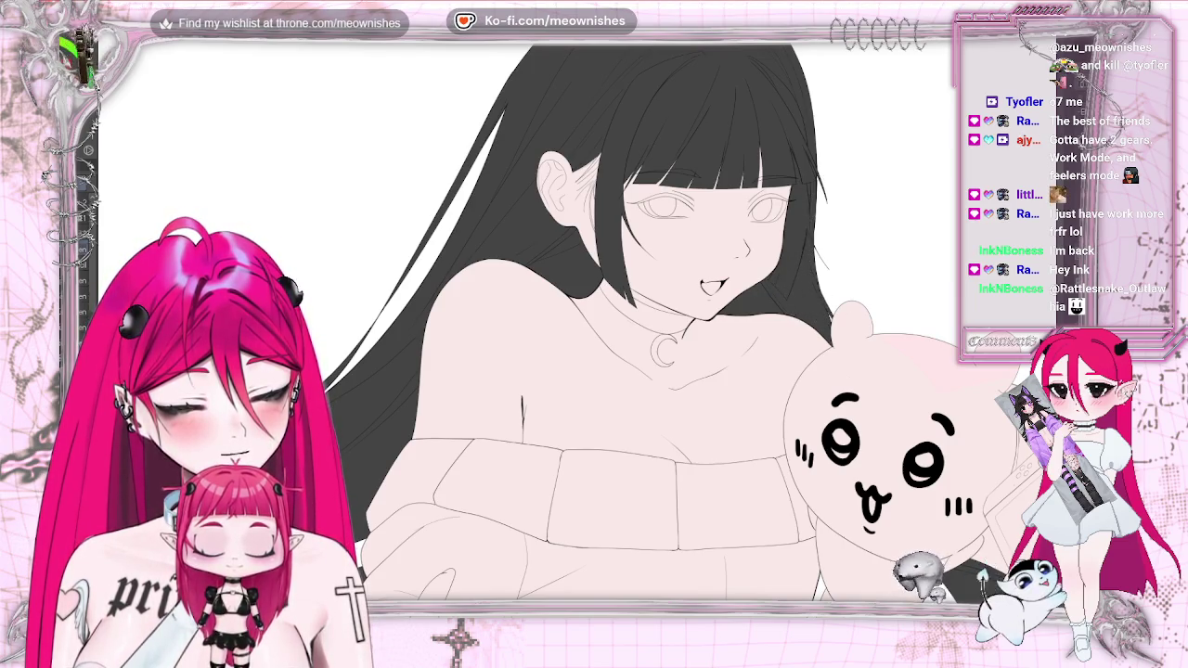
key("ctrl+plus")
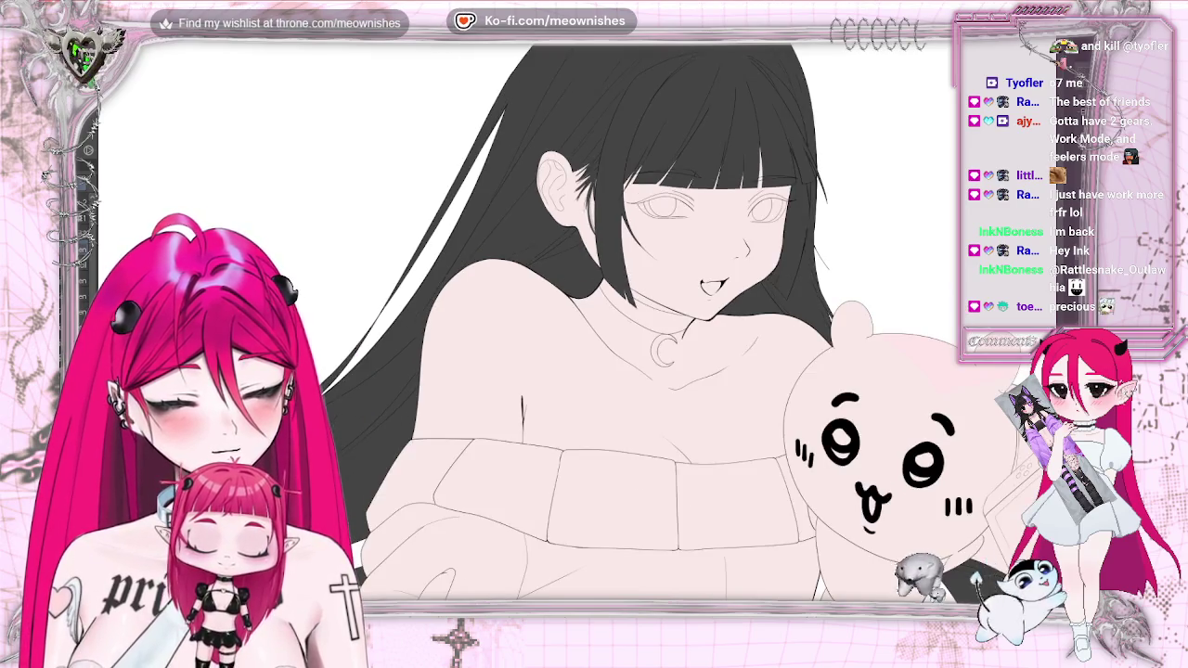
scroll(585, 329, "up", 2)
scroll(585, 329, "up", 2)
scroll(556, 325, "up", 3)
scroll(557, 325, "up", 2)
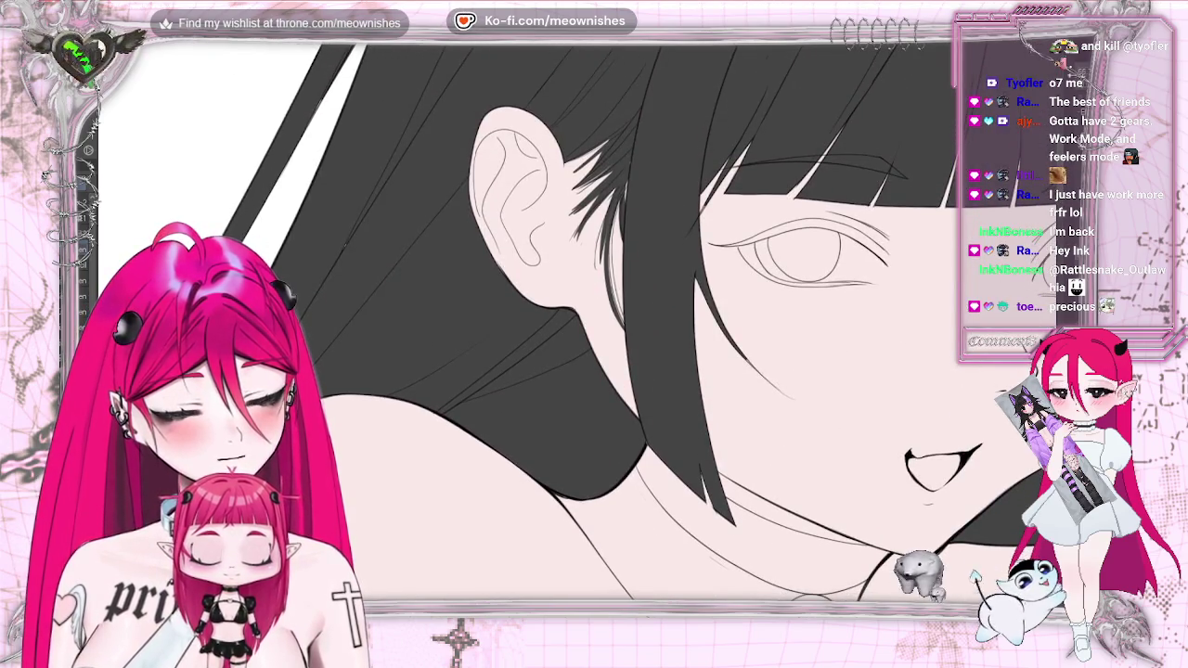
Erase the stray hair lines beside the ear and redraw the jaw edge line
scroll(709, 102, "up", 2)
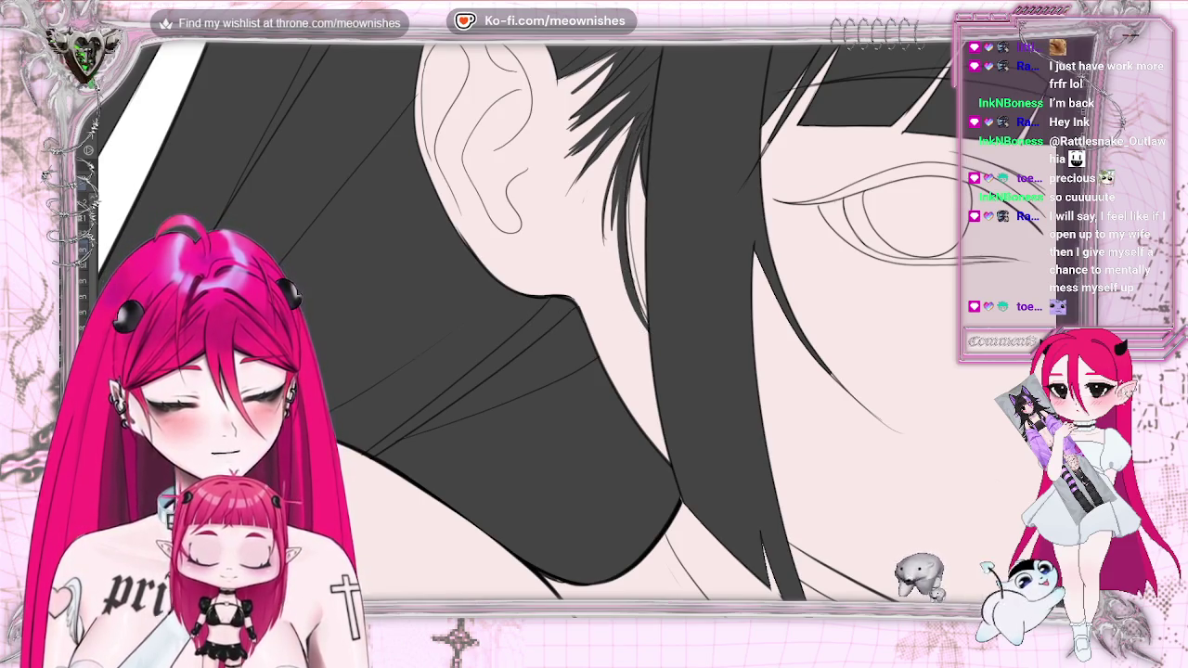
left_click_drag(619, 236, 648, 320)
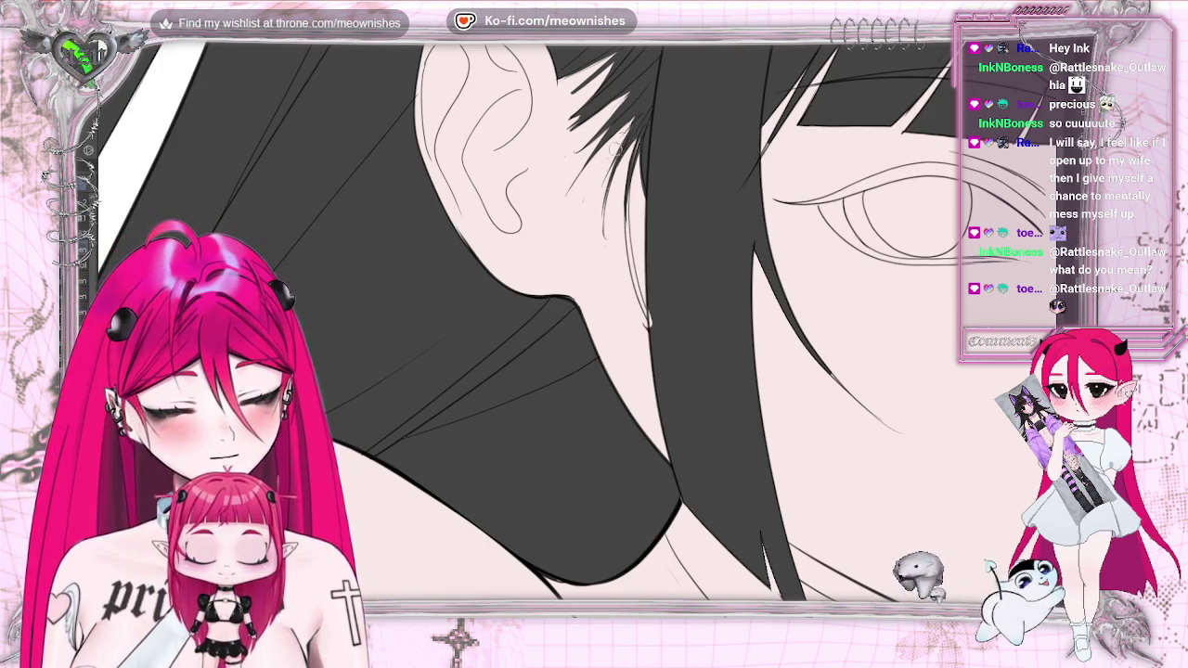
left_click_drag(620, 193, 649, 320)
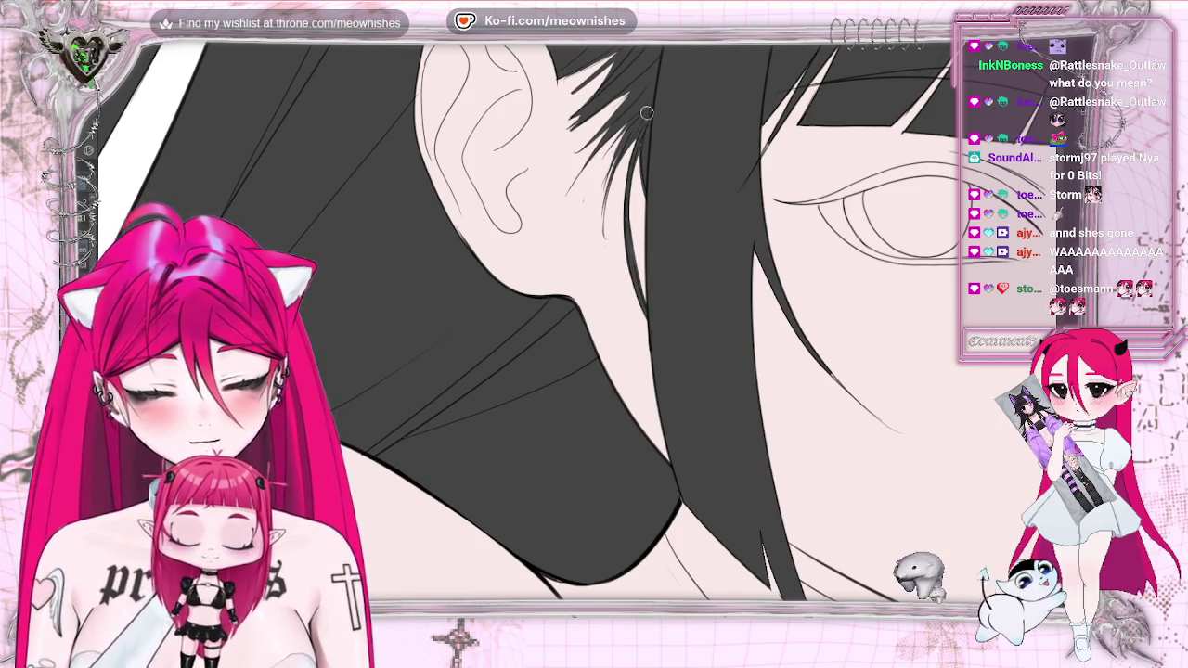
scroll(576, 320, "down", 3)
scroll(575, 320, "down", 3)
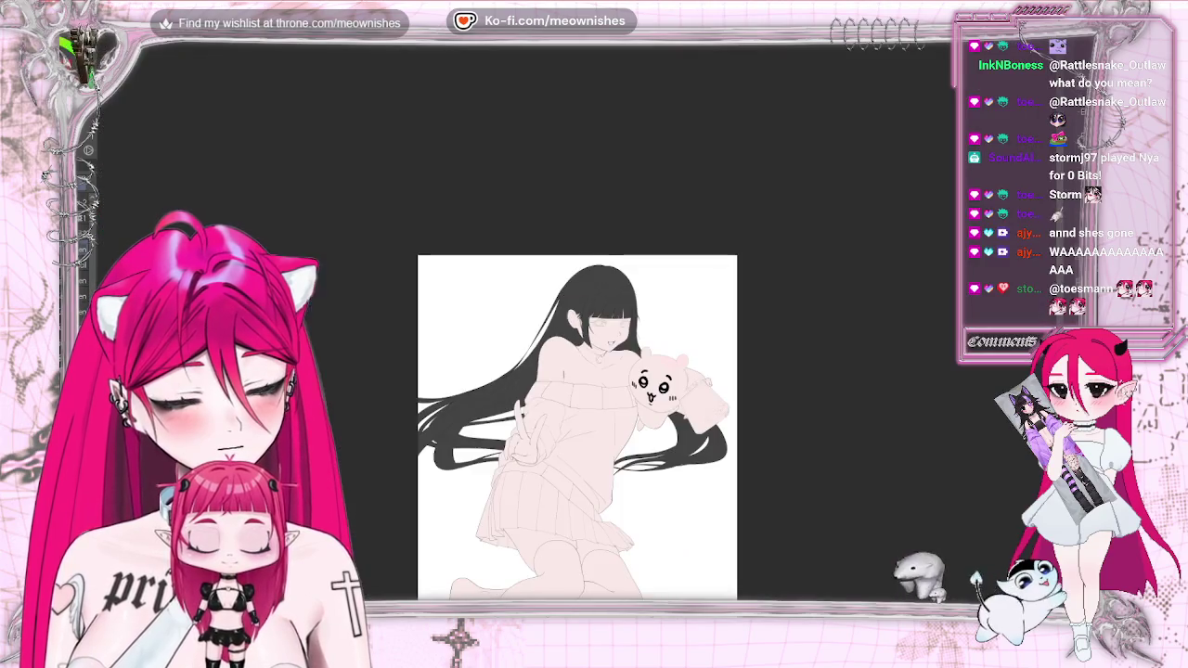
key("h")
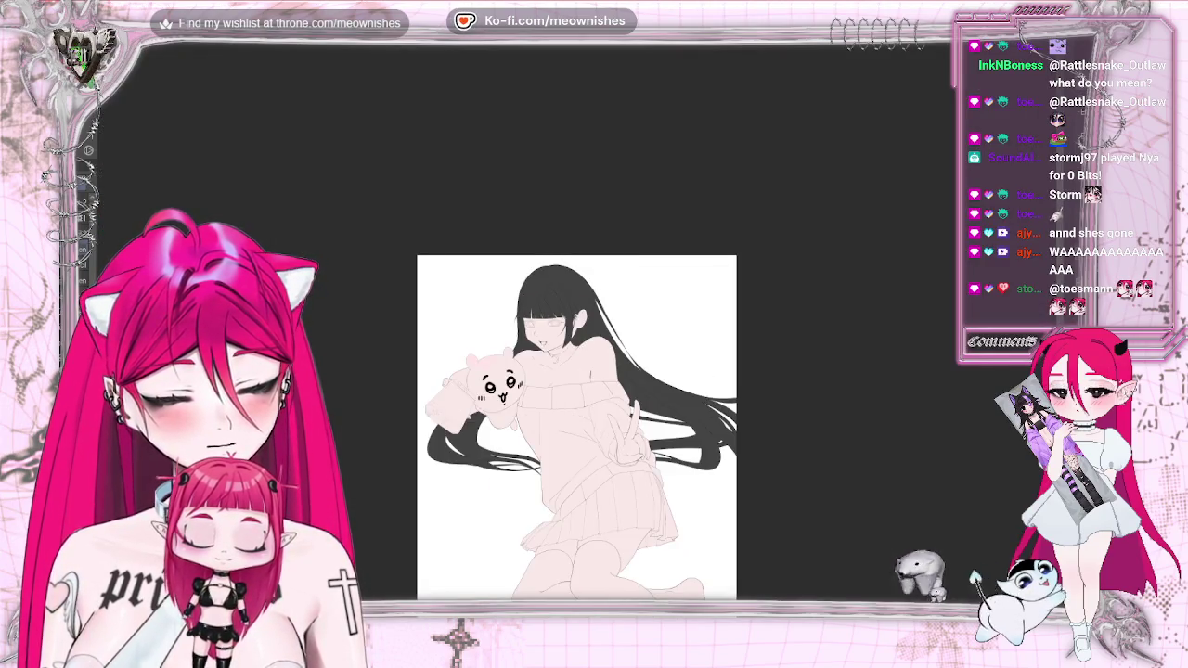
key("h")
scroll(577, 404, "down", 2)
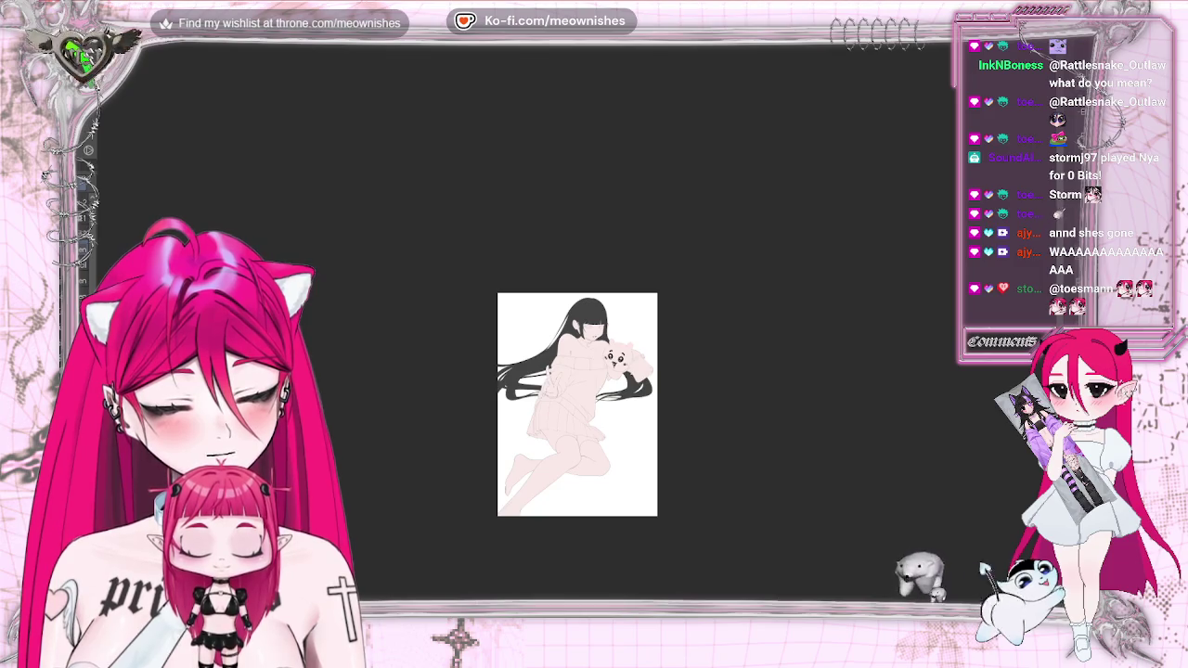
scroll(589, 334, "up", 5)
scroll(576, 320, "down", 5)
scroll(575, 321, "up", 4)
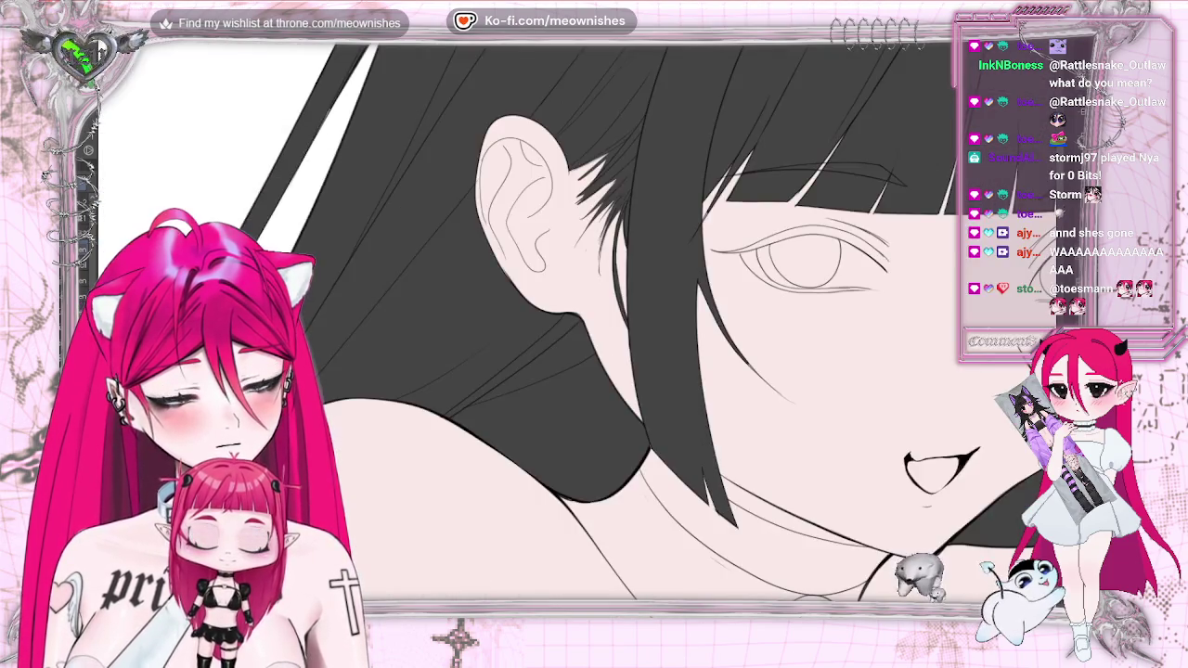
scroll(716, 104, "up", 2)
scroll(766, 163, "down", 2)
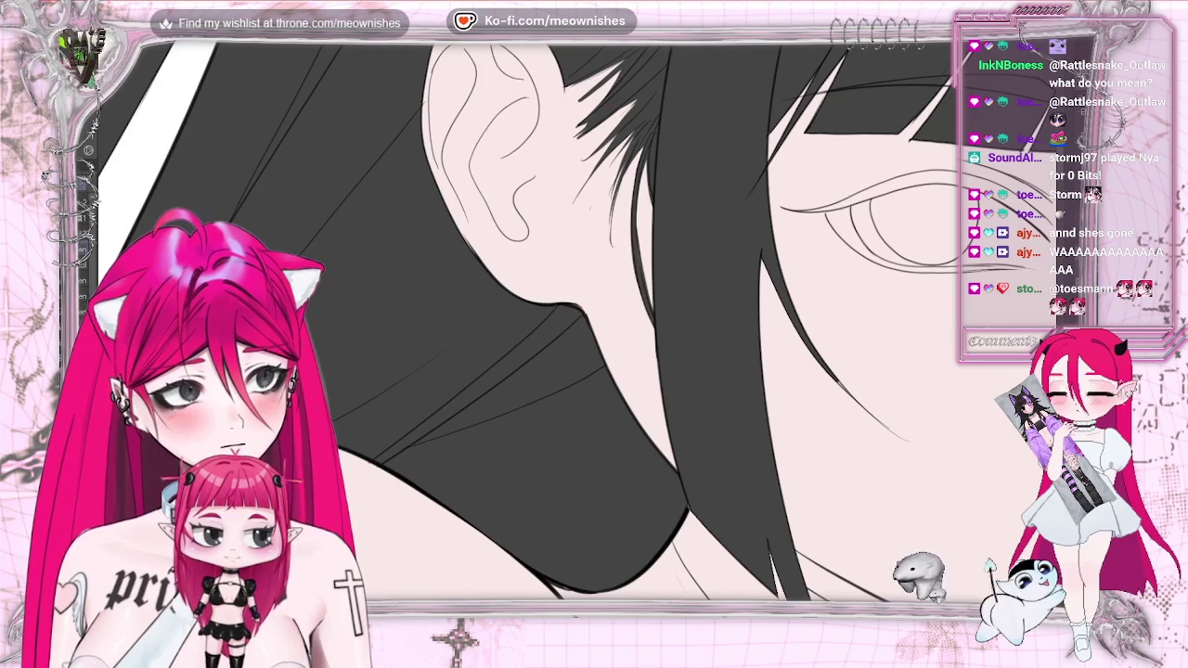
scroll(824, 136, "down", 1)
scroll(824, 137, "down", 2)
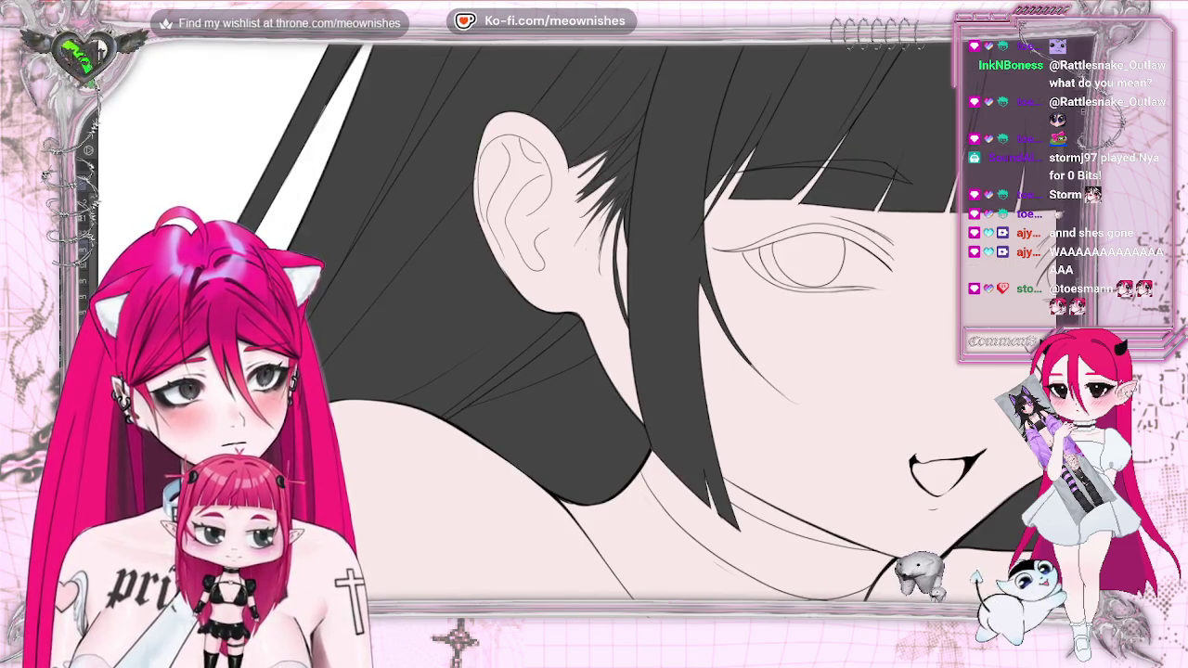
scroll(591, 306, "down", 2)
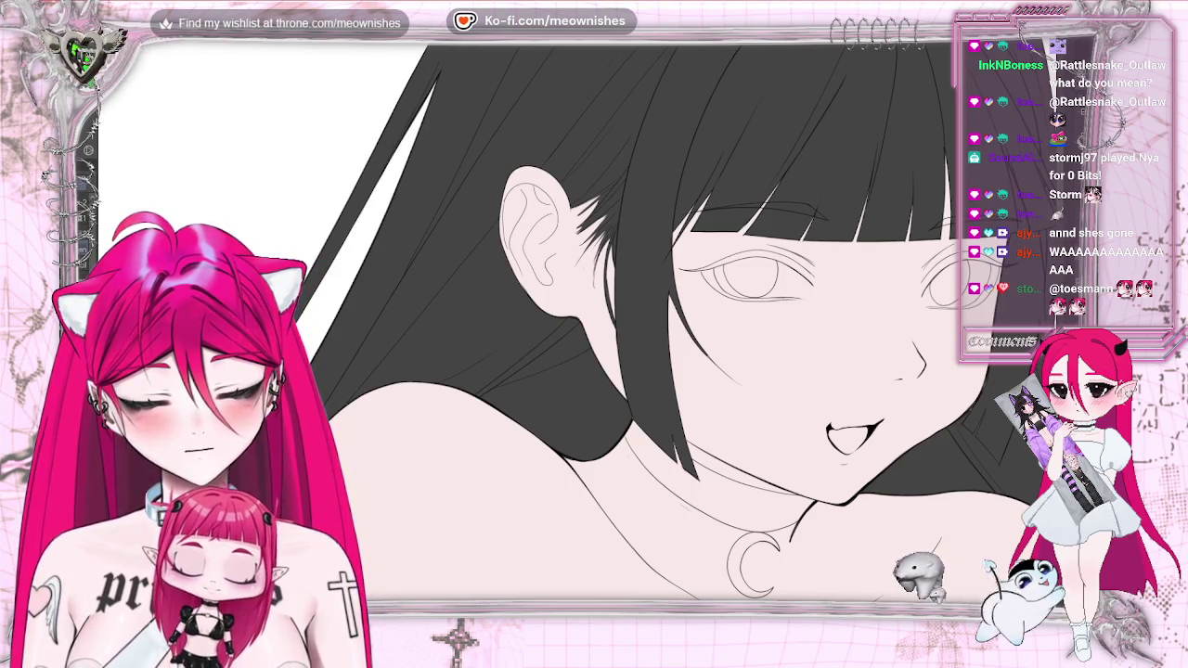
key("ctrl+minus")
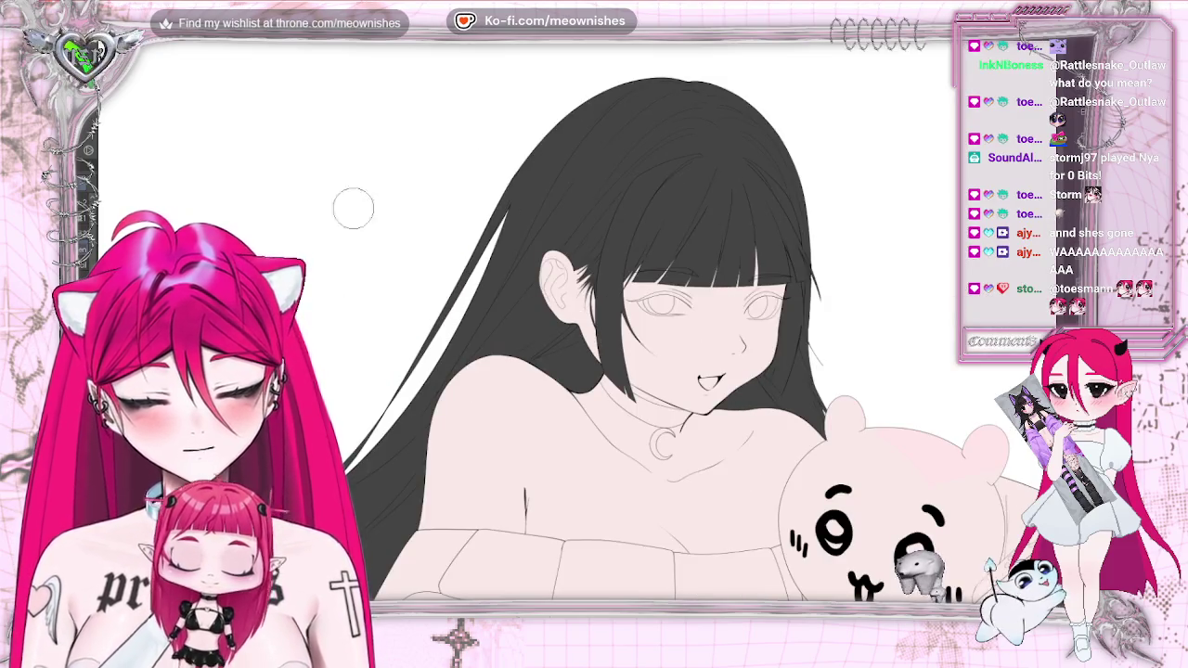
Scroll down to the hand and discard a trial selection made there
scroll(594, 325, "down", 5)
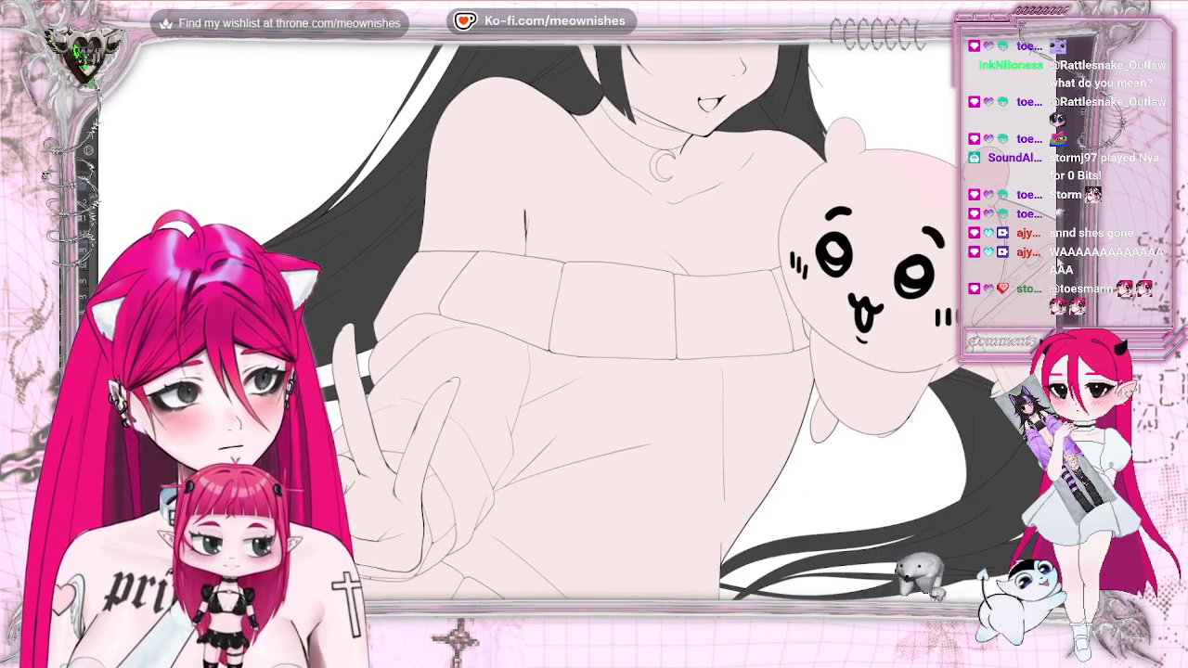
scroll(977, 464, "down", 2)
scroll(977, 464, "down", 3)
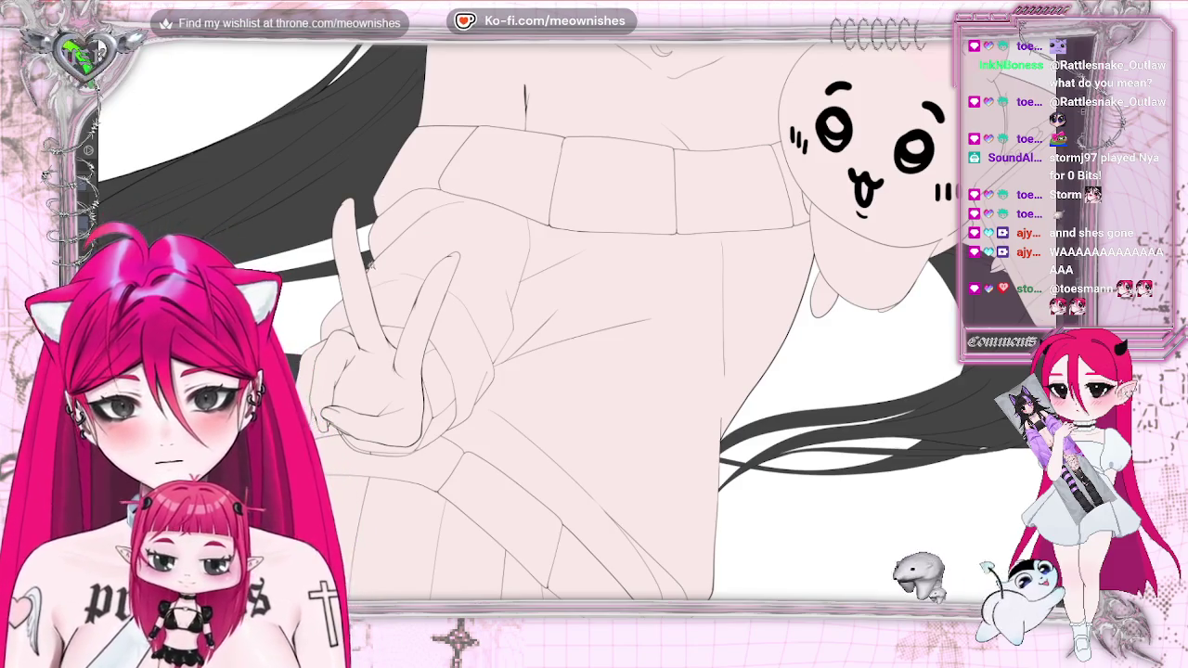
left_click_drag(354, 307, 382, 310)
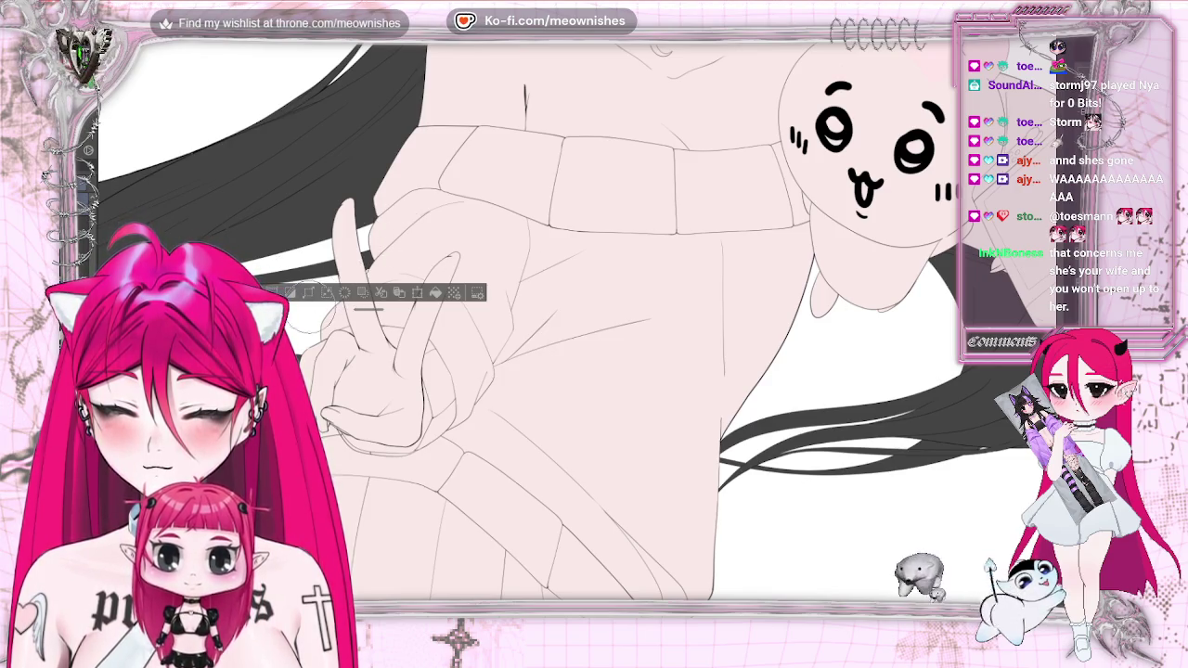
key("ctrl+d")
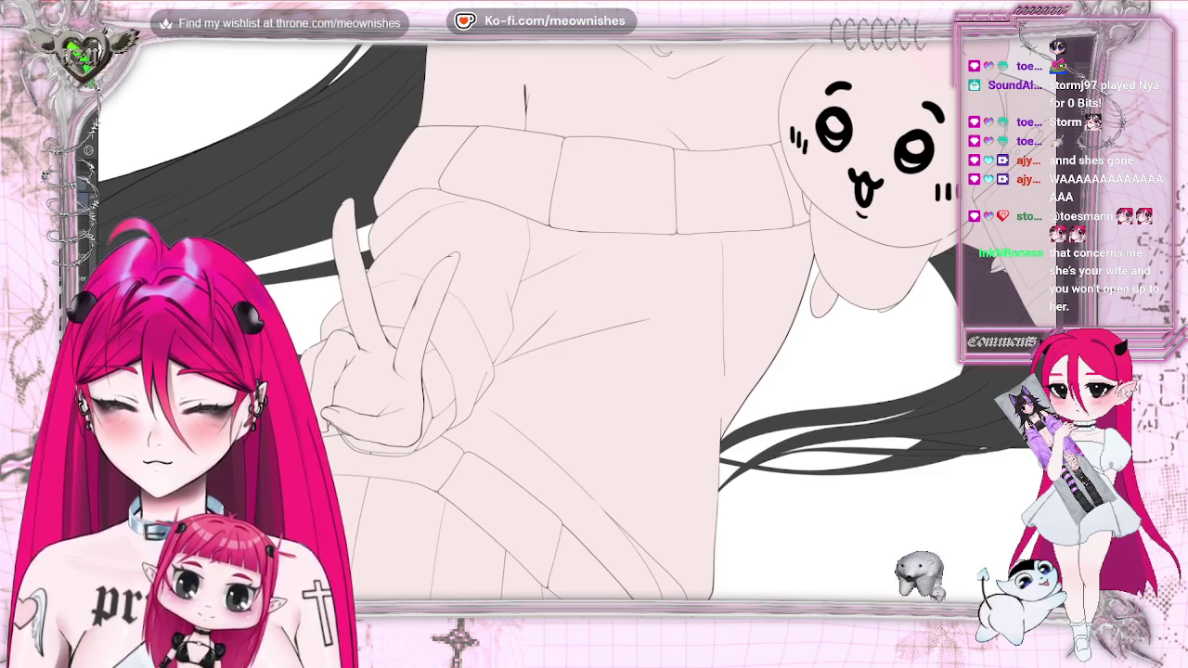
scroll(594, 320, "right", 5)
scroll(510, 320, "left", 1)
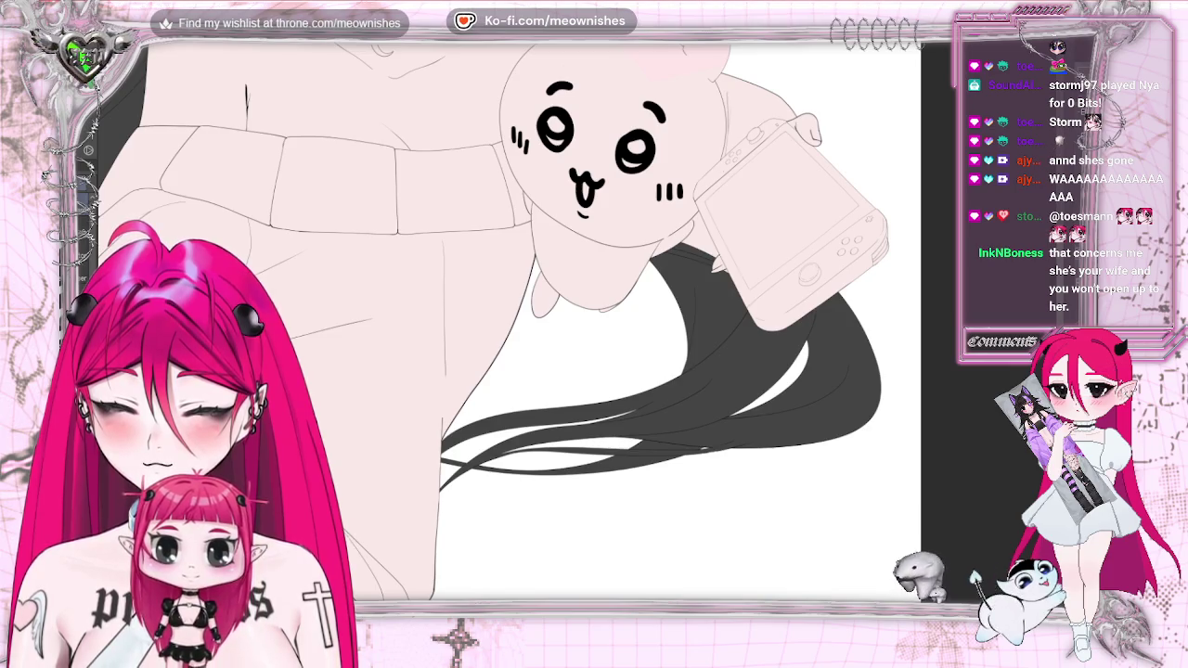
scroll(576, 323, "up", 1)
scroll(575, 323, "up", 1)
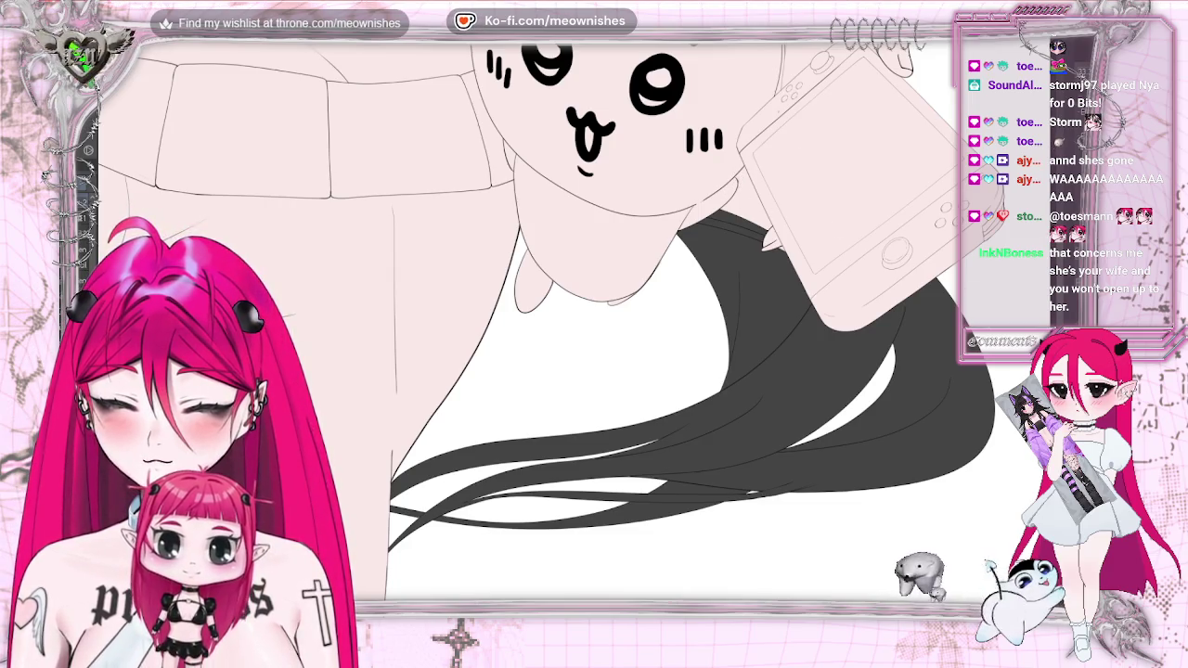
With the canvas flipped, fill the unfilled hair strip behind the plush dark gray, then flip back
key("h")
scroll(575, 323, "up", 2)
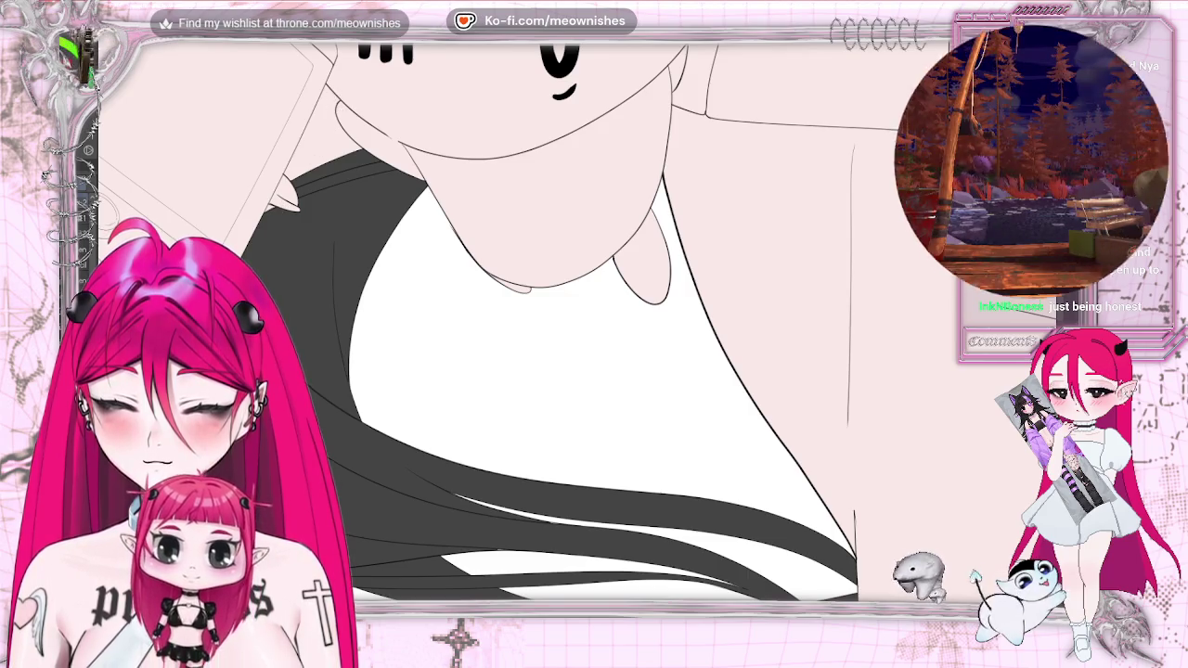
left_click_drag(322, 150, 272, 209)
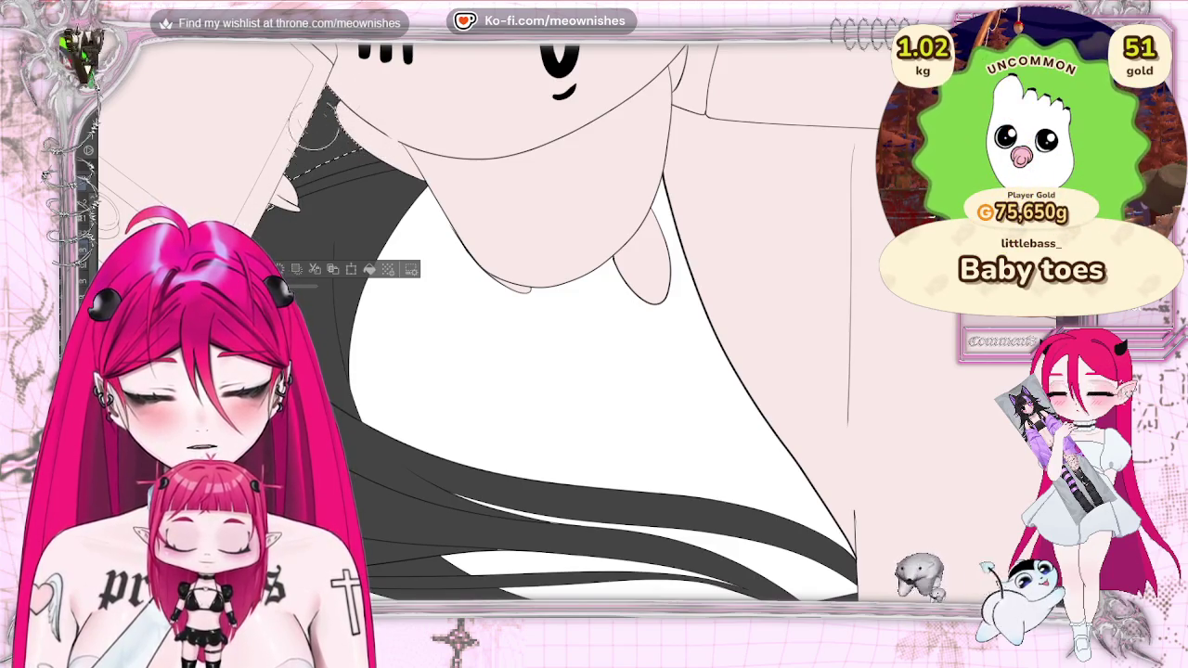
key("ctrl+d")
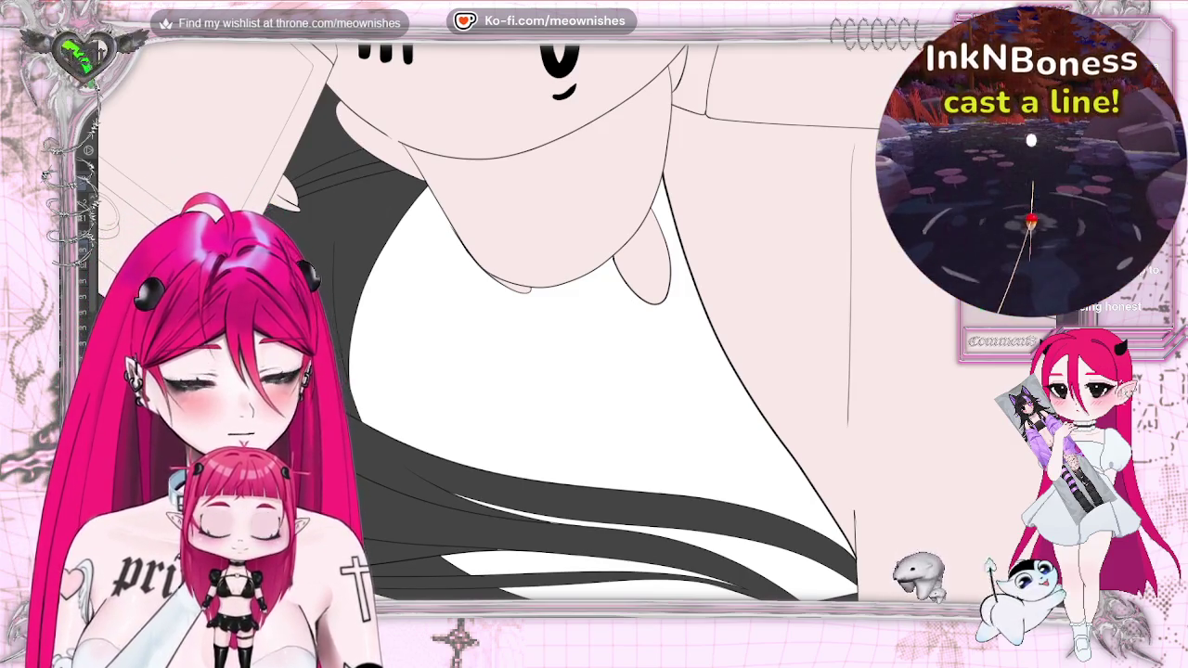
key("h")
scroll(557, 325, "down", 5)
scroll(557, 325, "up", 6)
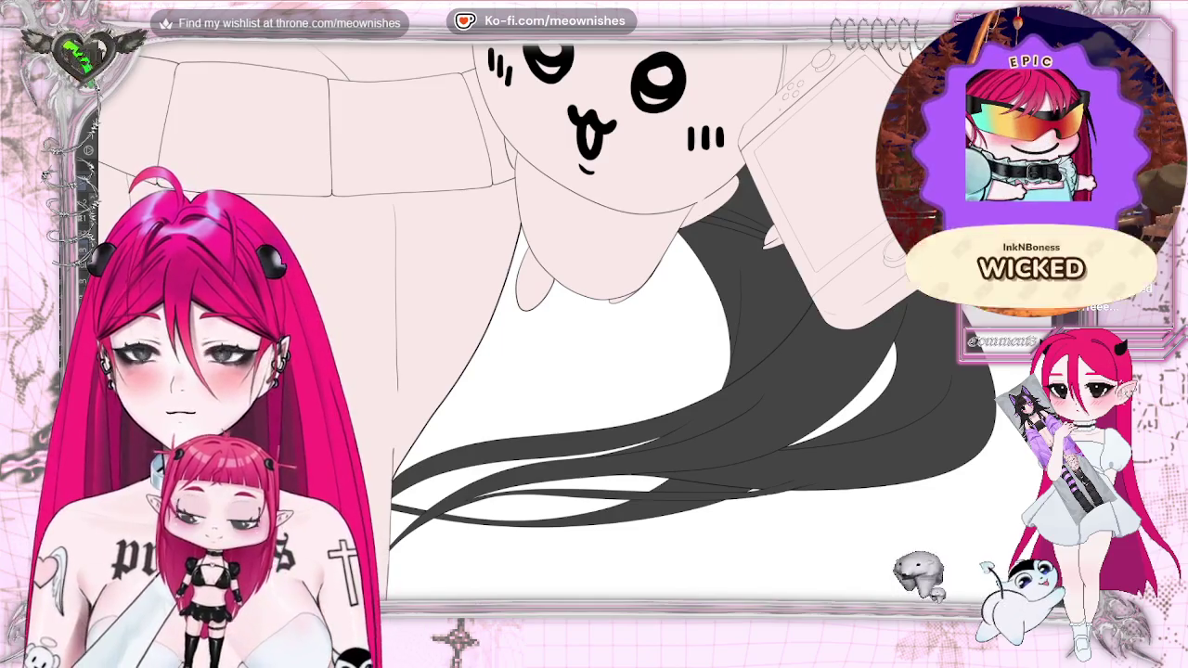
key("ctrl+0")
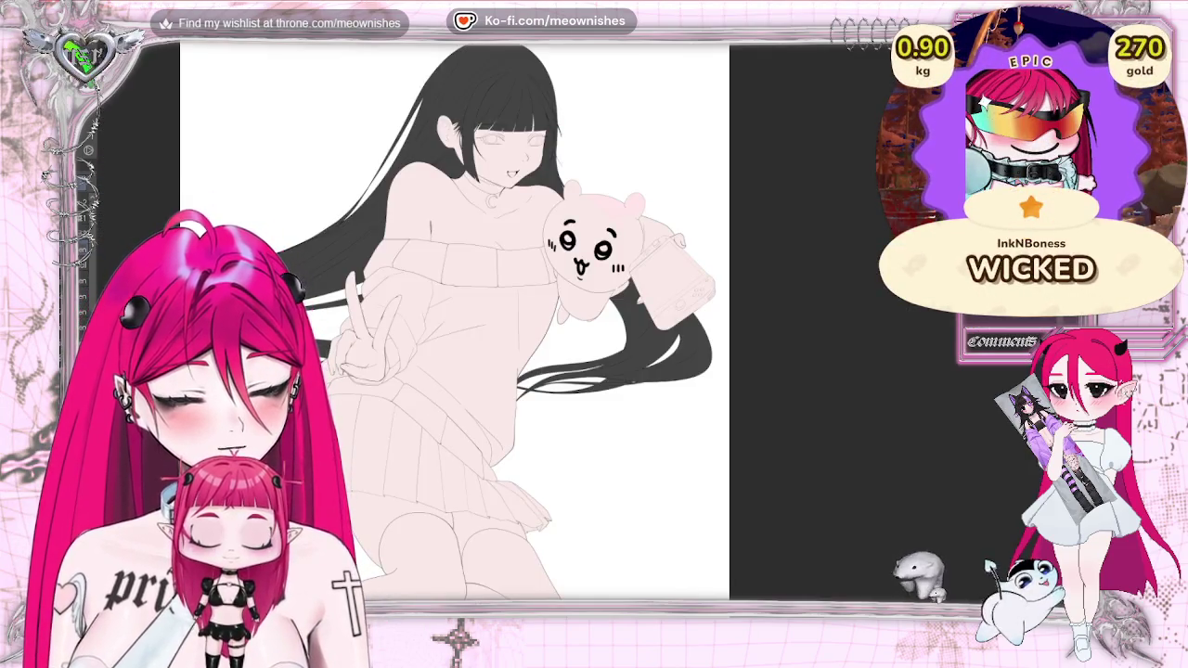
key("h")
key("h")
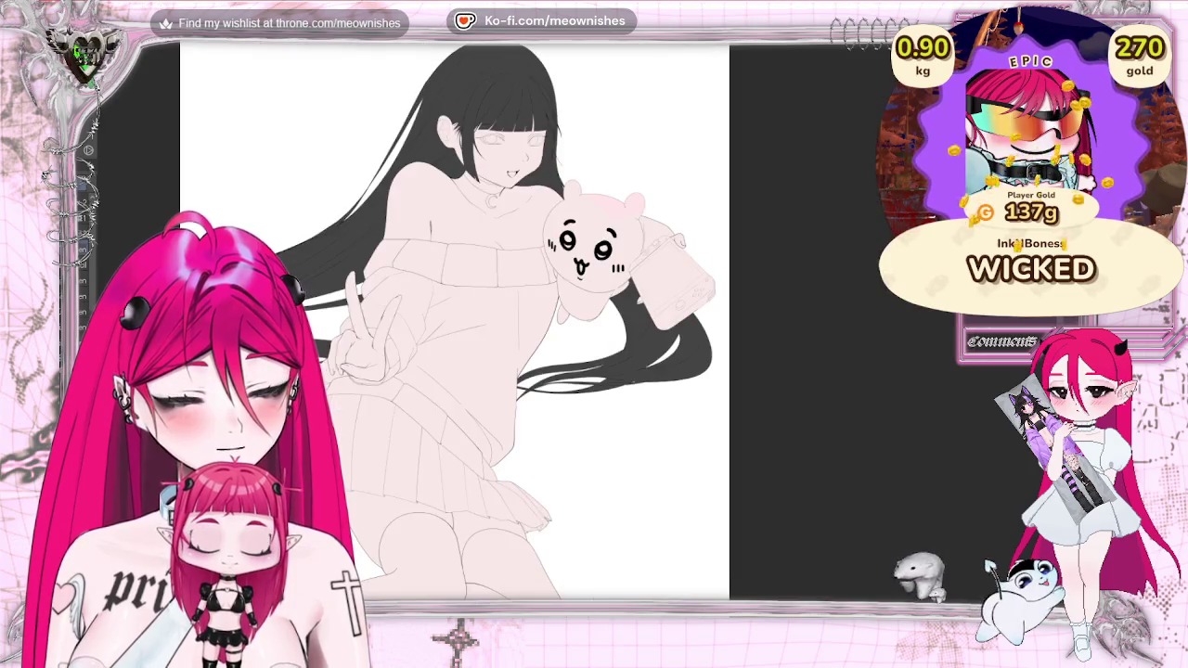
key("ctrl+minus")
key("ctrl+minus")
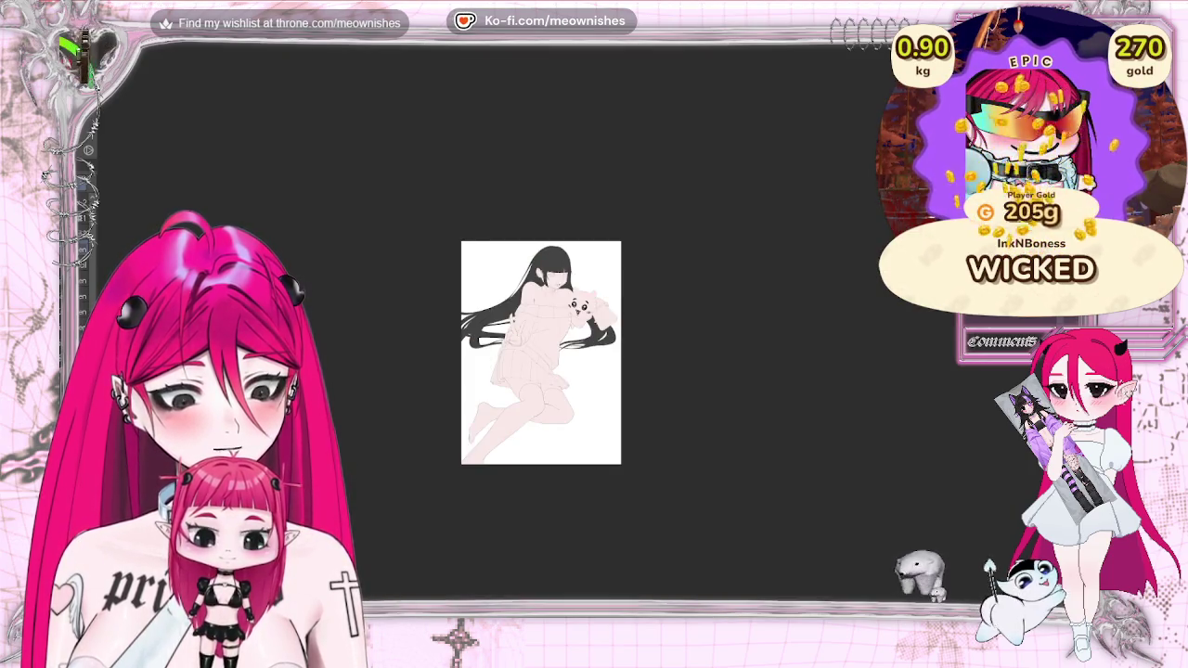
key("ctrl+plus")
key("ctrl+plus")
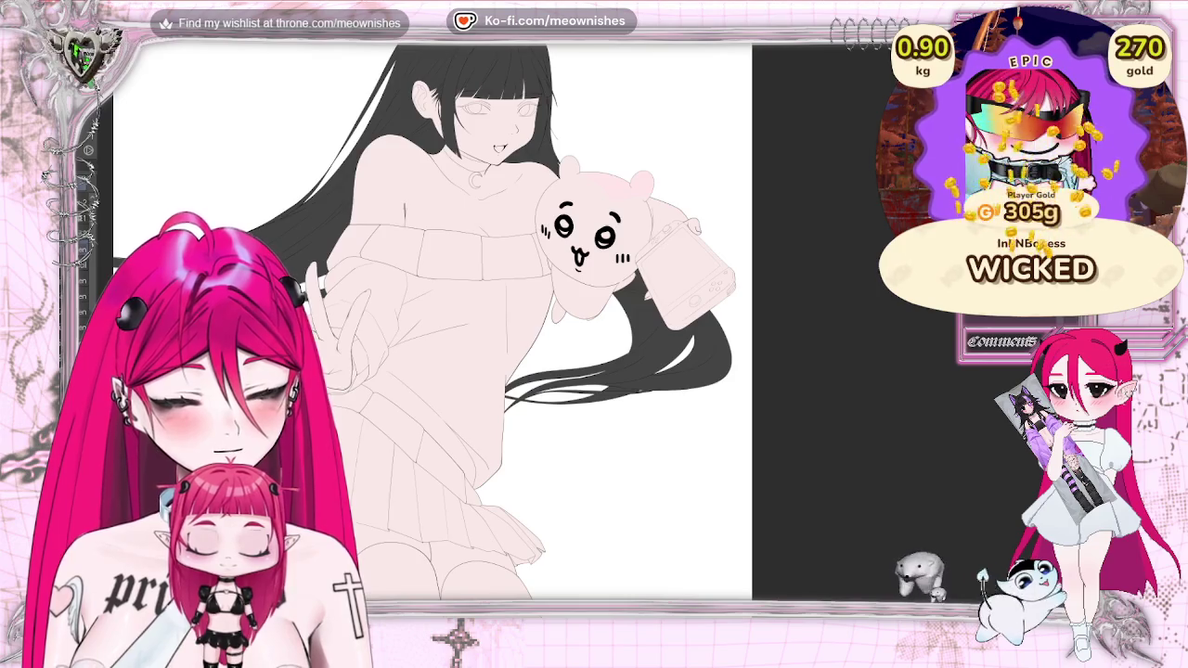
key("ctrl+minus")
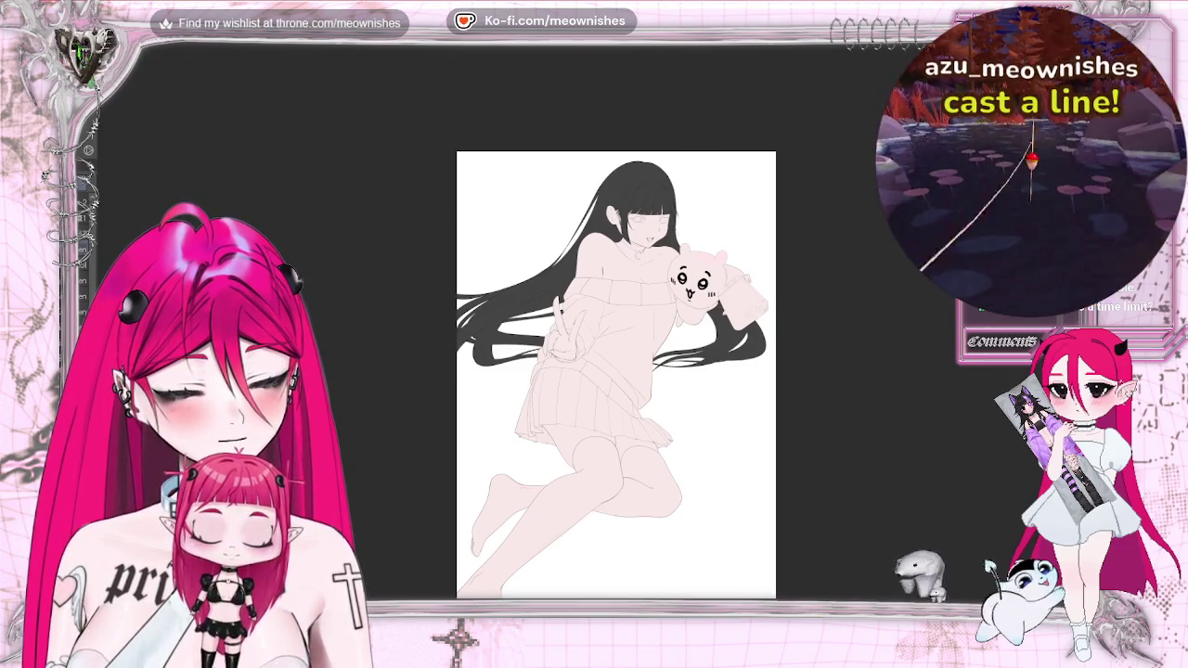
key("ctrl+plus")
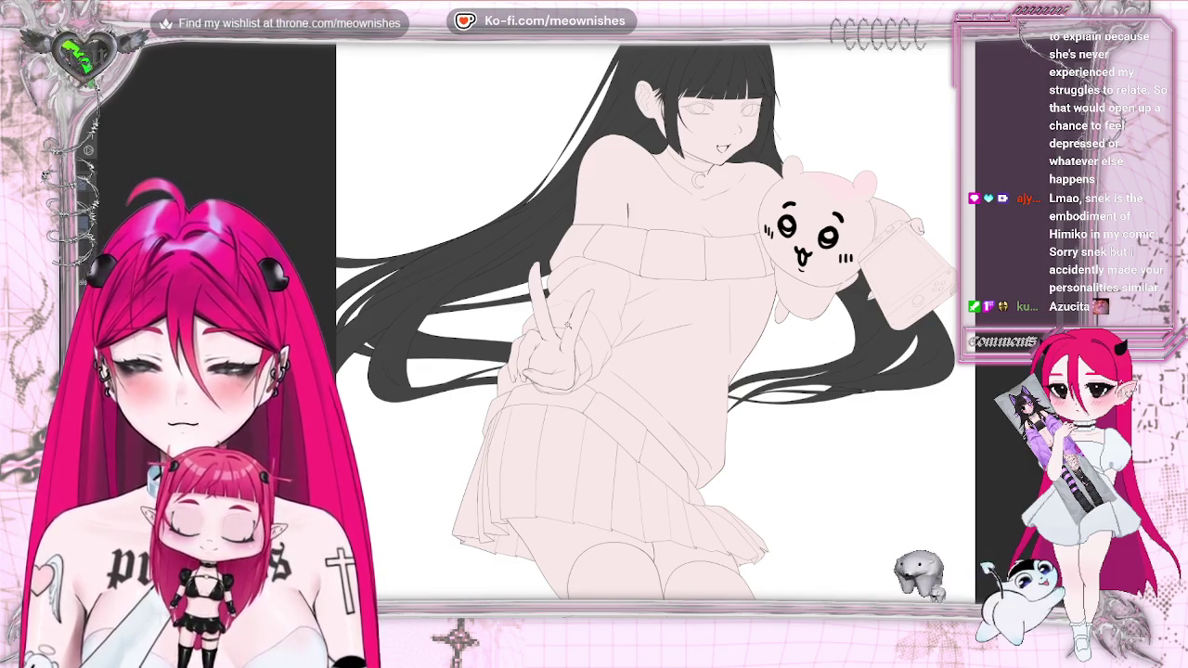
Lasso-add the peace-sign hand and lower sweater near the skirt to the selection
mouse_move(568, 279)
left_mouse_down()
mouse_move(572, 250)
mouse_move(735, 319)
mouse_move(608, 408)
left_mouse_up()
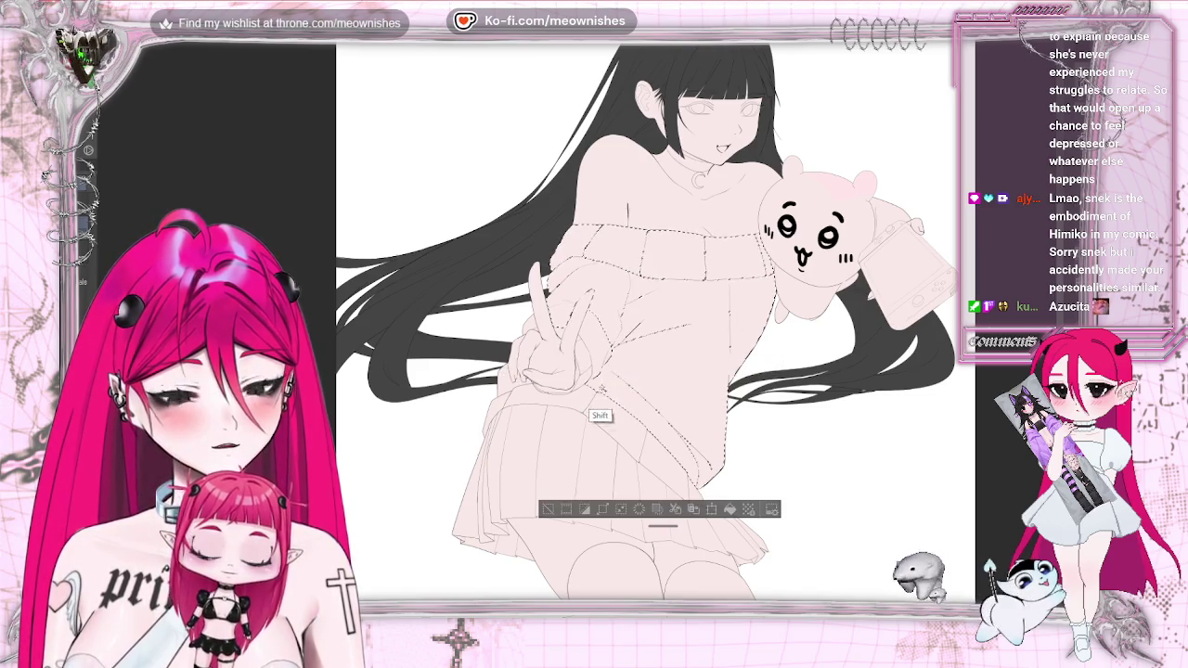
left_click_drag(678, 491, 575, 418)
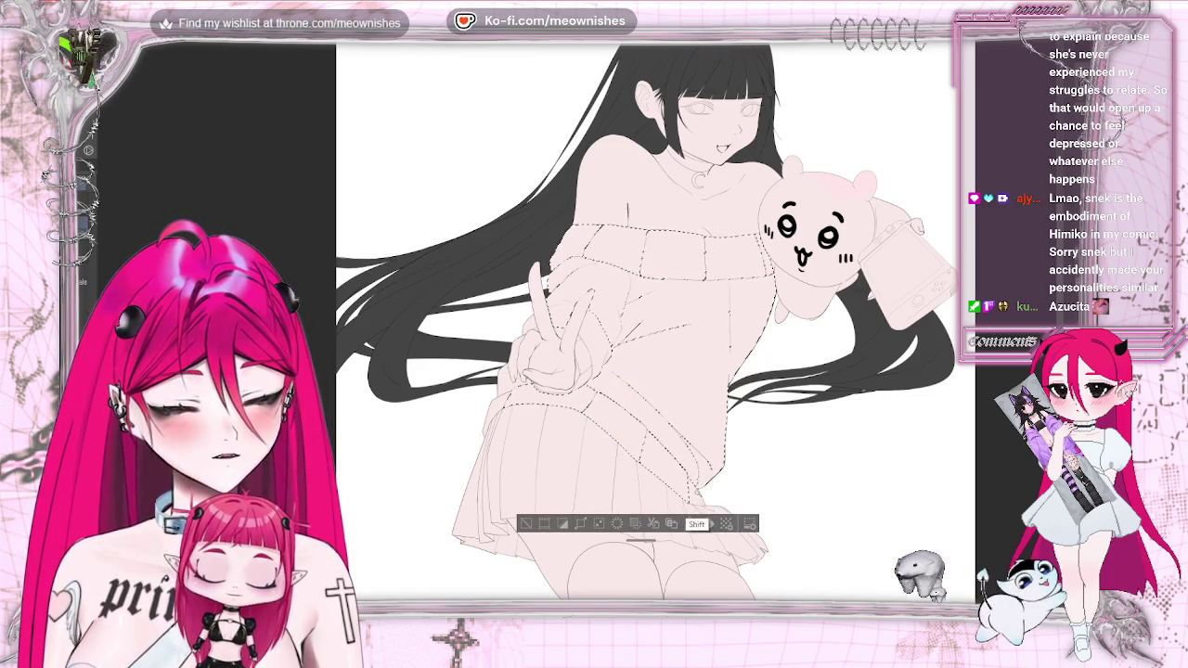
left_click_drag(501, 392, 505, 395)
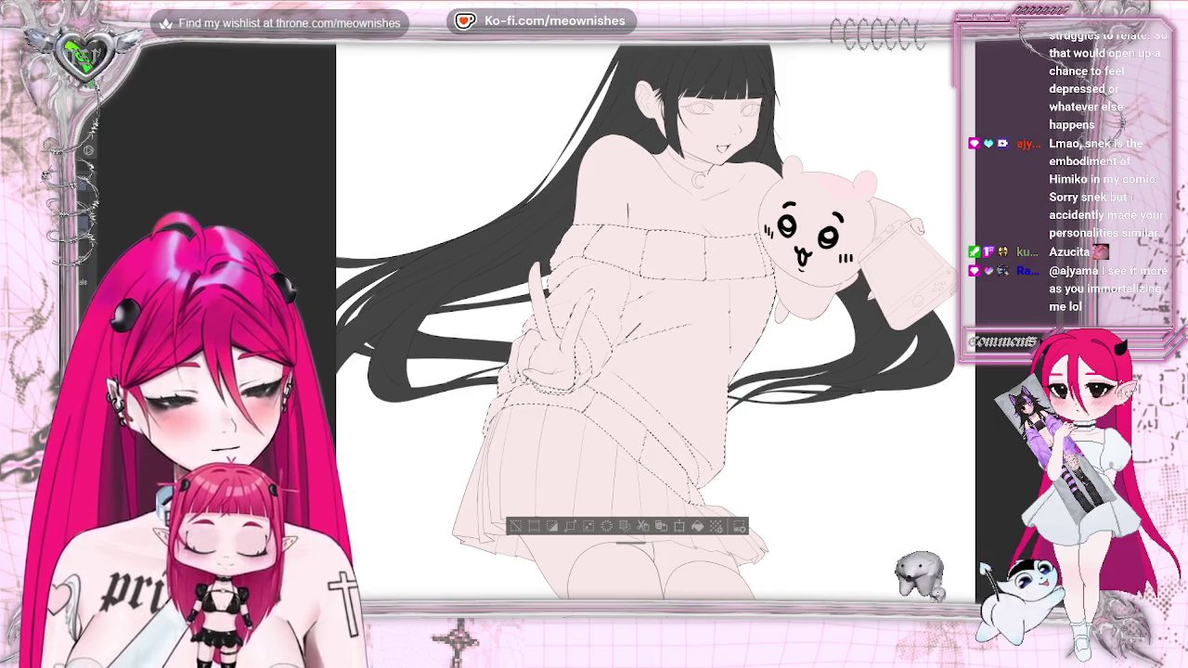
scroll(557, 341, "up", 5)
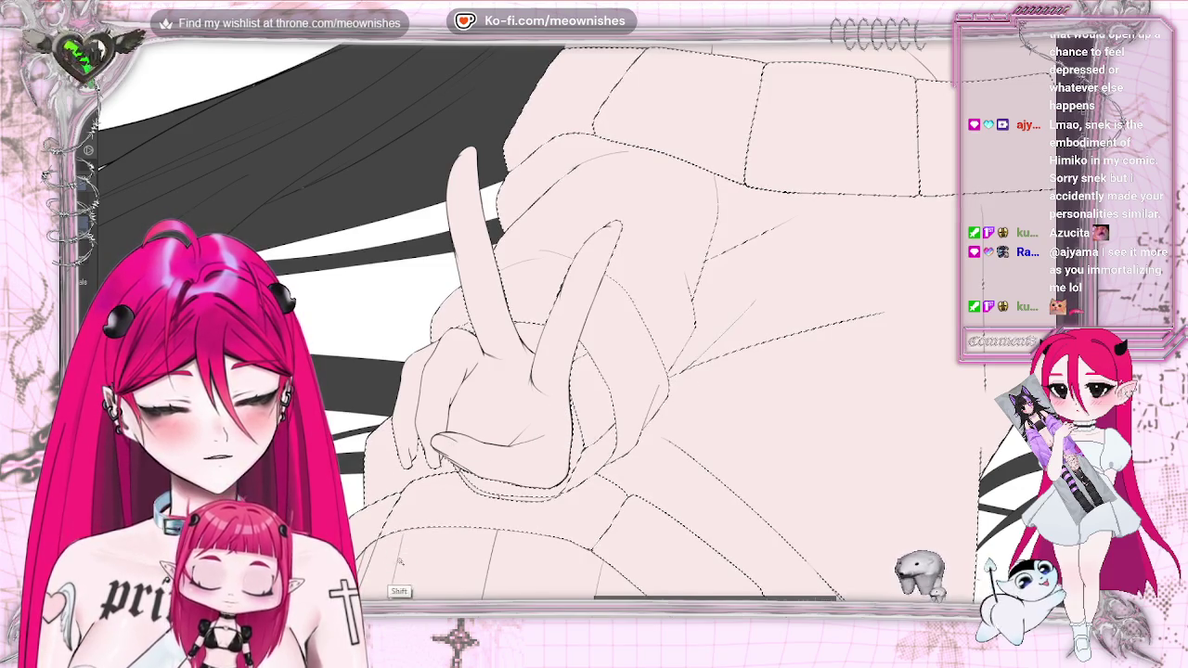
scroll(941, 336, "down", 2)
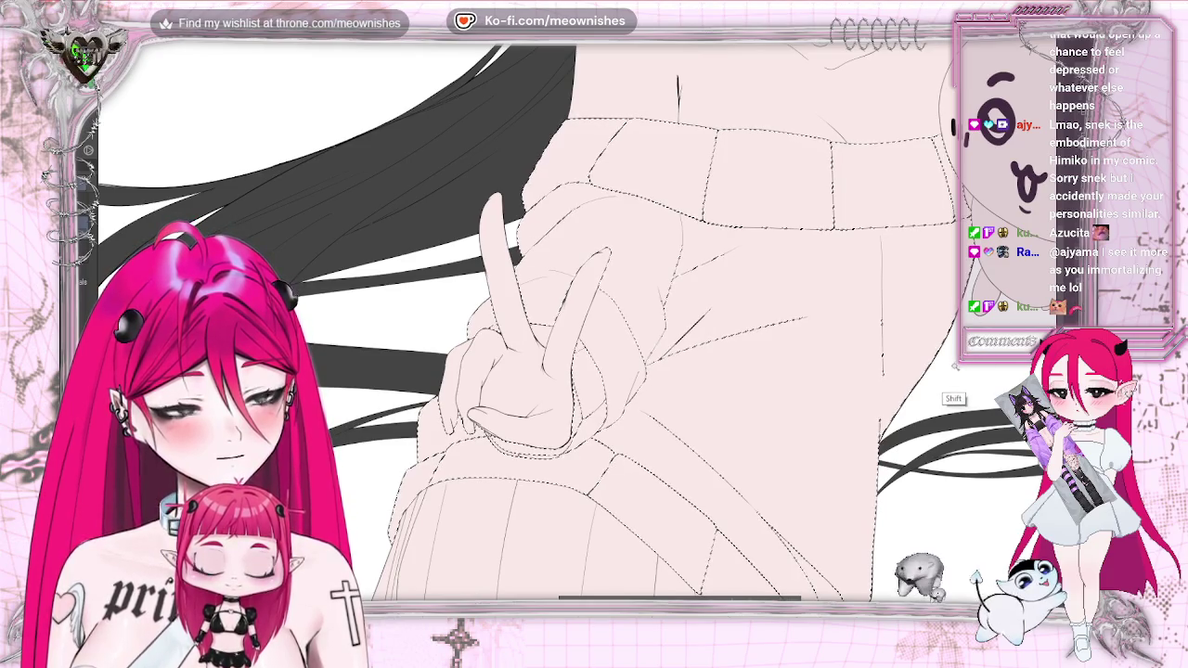
scroll(1065, 276, "down", 5)
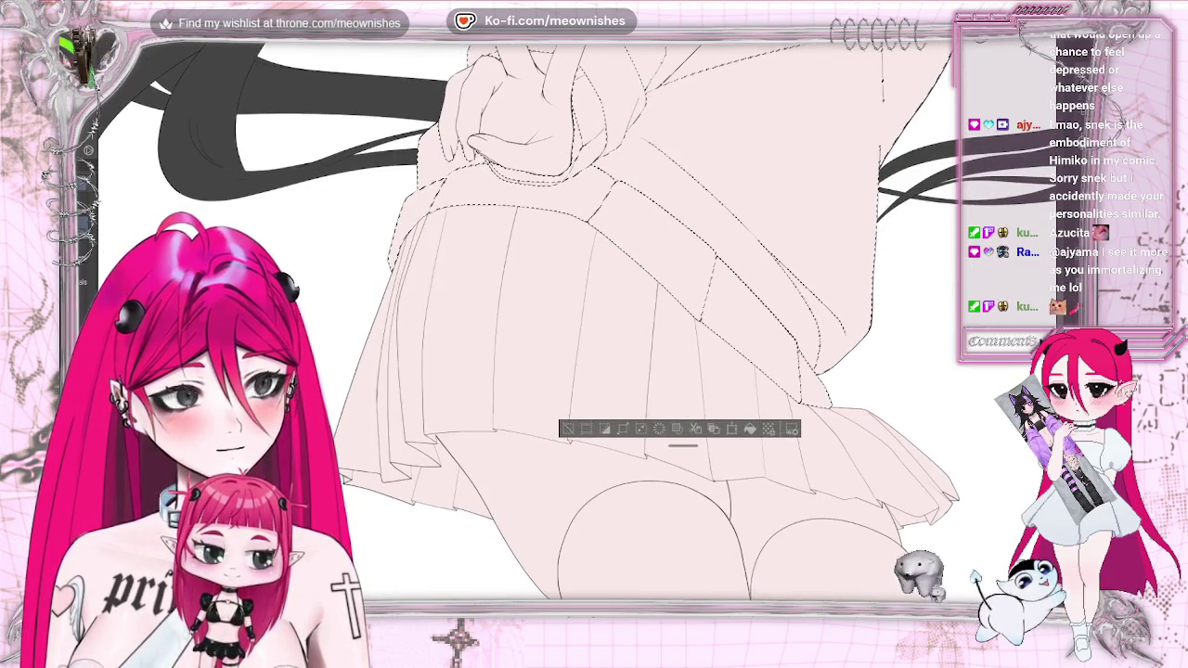
scroll(529, 325, "up", 2)
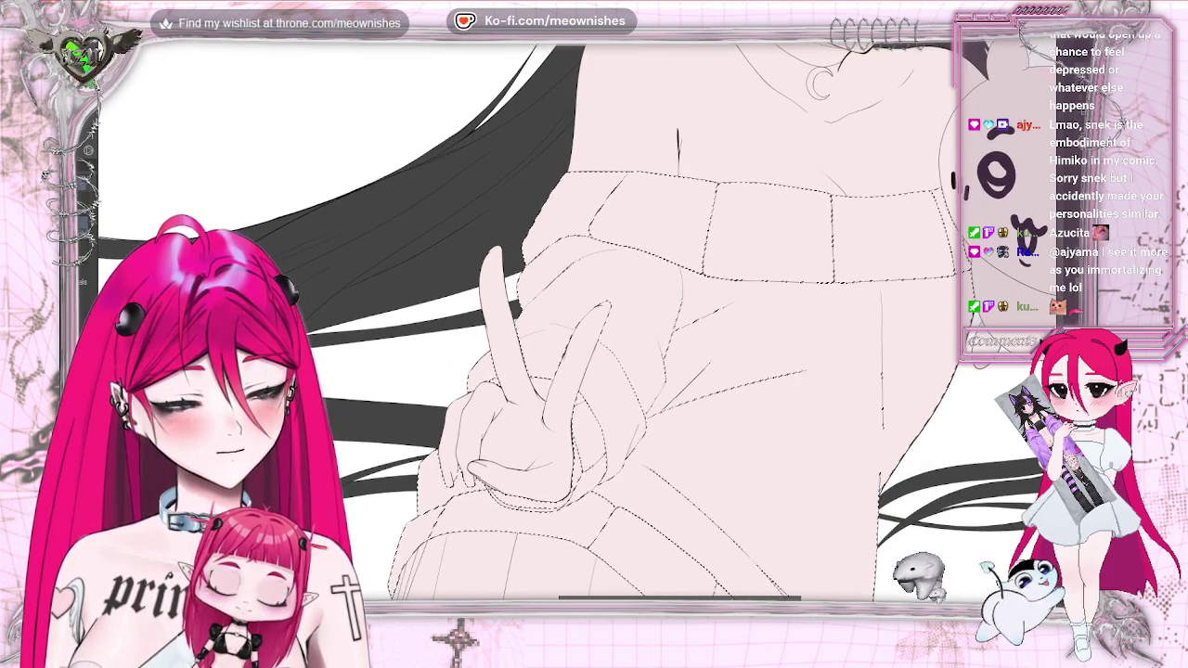
scroll(529, 324, "right", 5)
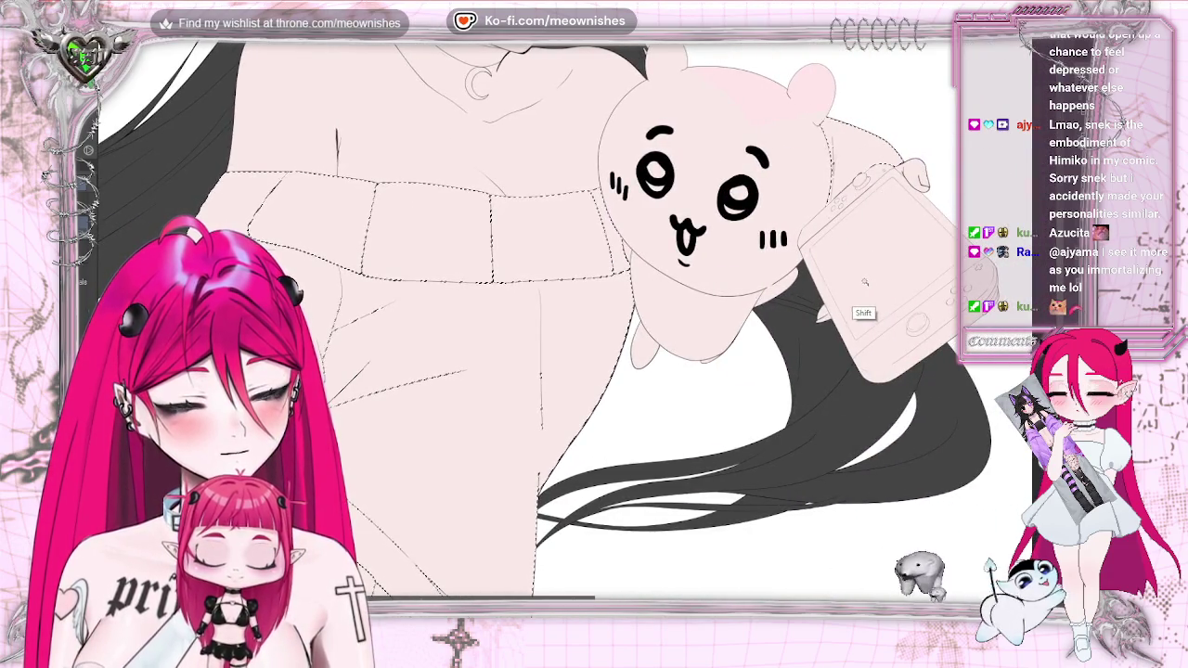
scroll(578, 321, "down", 2)
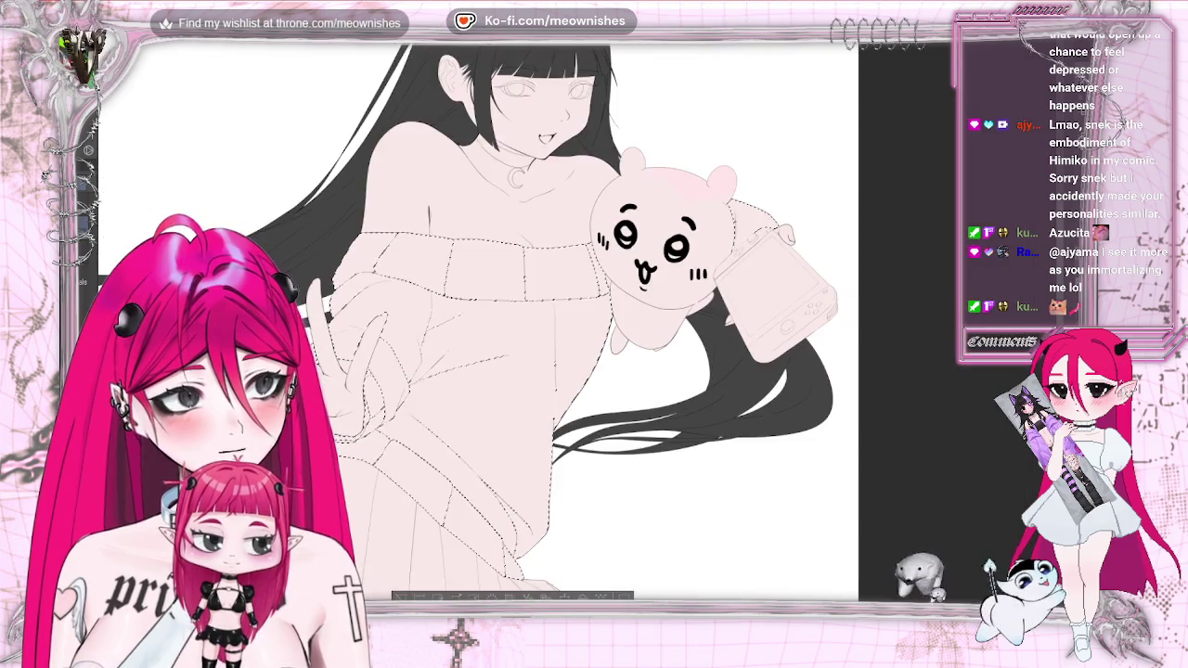
Expand the sweater selection by 1 px and enlarge the brush
key("ctrl+shift+e")
key("Return")
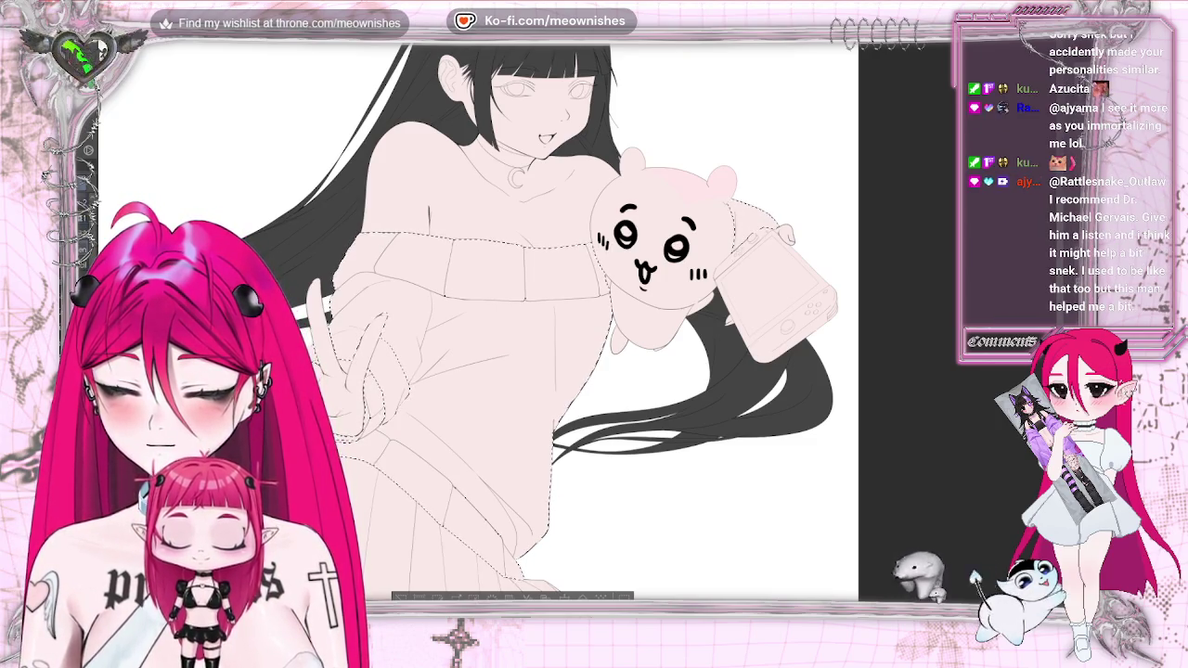
key("bracketright")
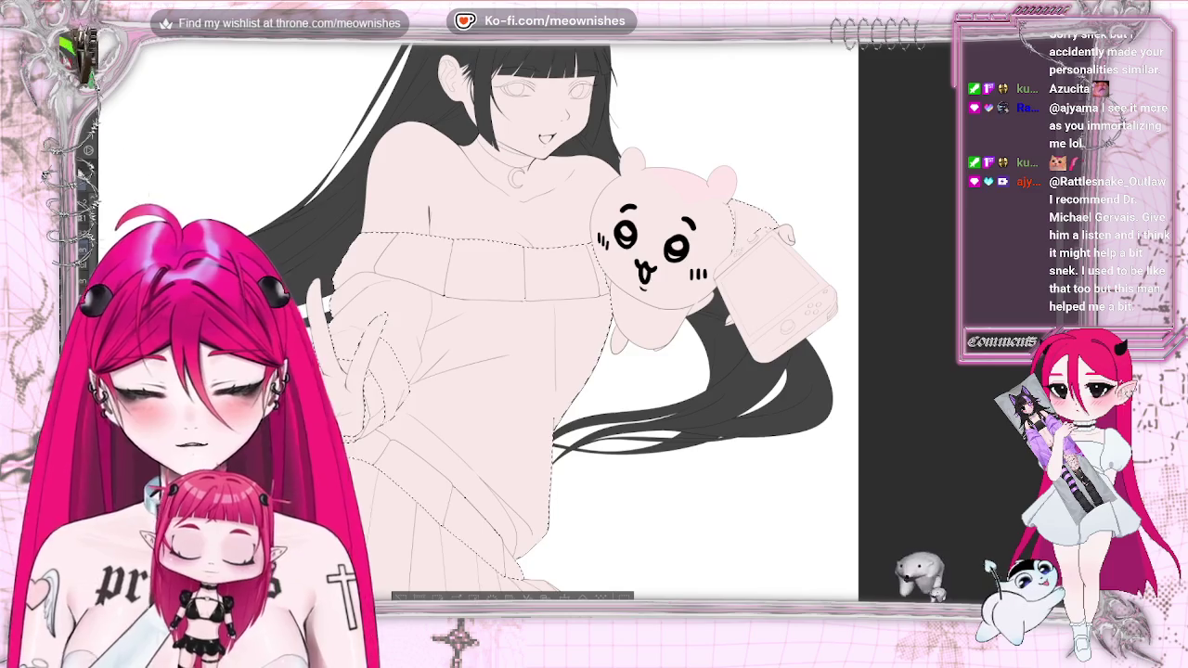
Paint the whole sweater dark charcoal, from sleeves to the hem behind the plush, then deselect
left_click_drag(399, 255, 358, 320)
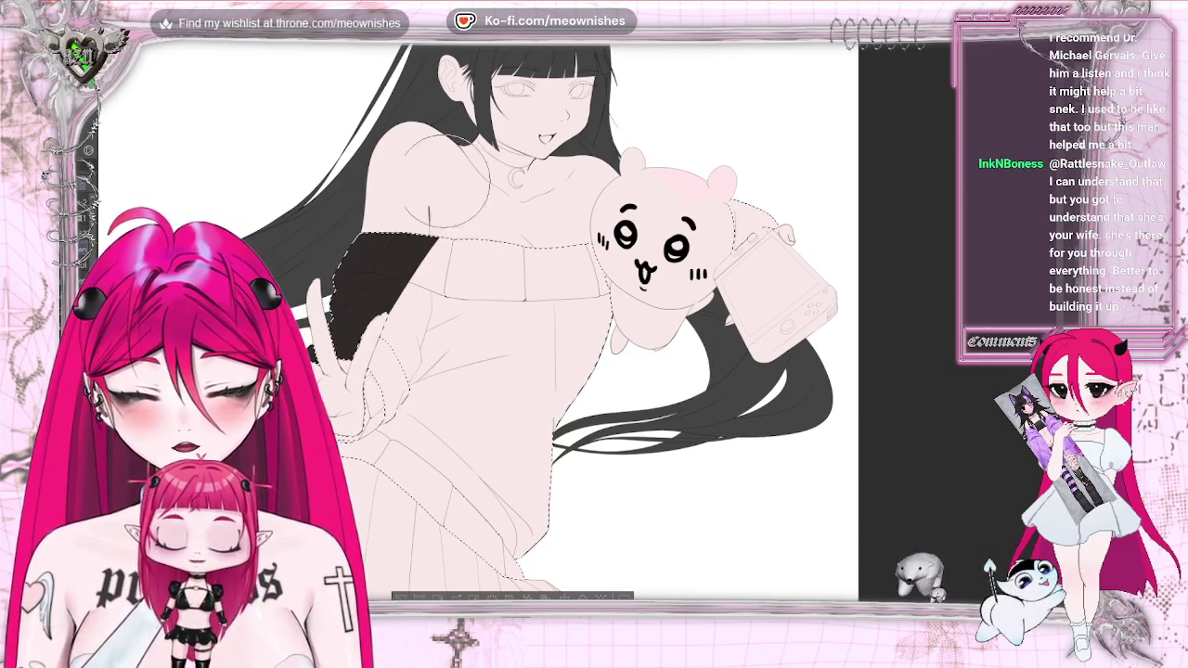
mouse_move(408, 269)
left_mouse_down()
mouse_move(437, 306)
mouse_move(357, 348)
mouse_move(464, 316)
mouse_move(575, 306)
left_mouse_up()
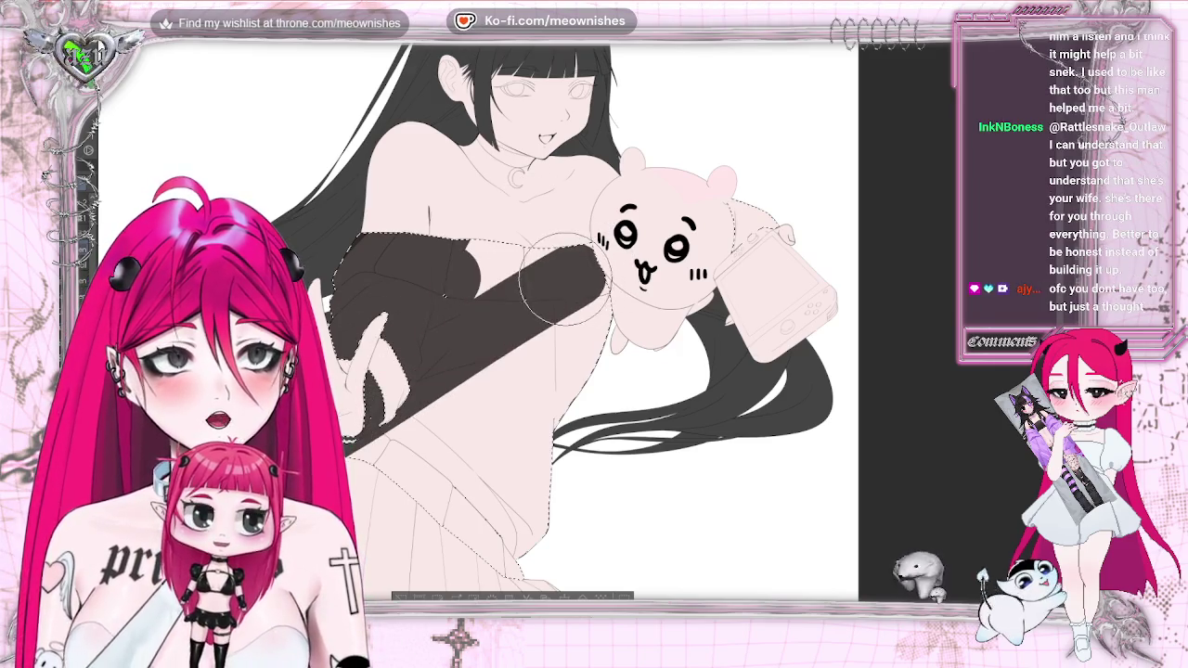
left_click_drag(408, 297, 362, 239)
left_click_drag(420, 399, 403, 436)
left_click_drag(362, 450, 547, 567)
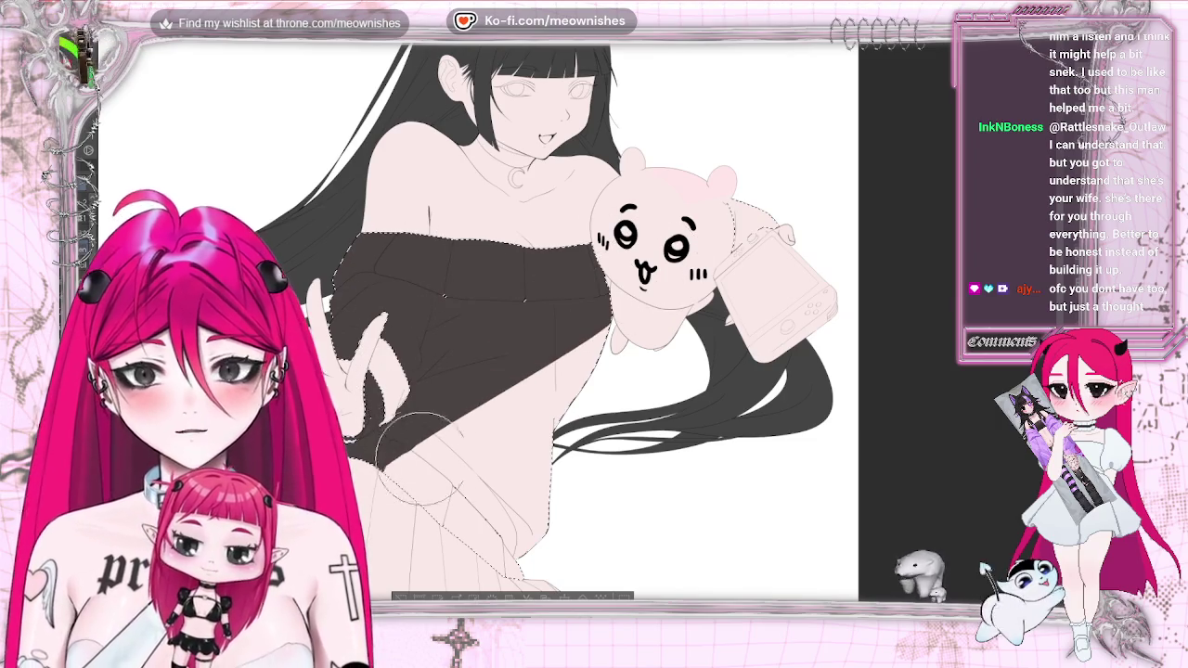
left_click_drag(742, 204, 774, 218)
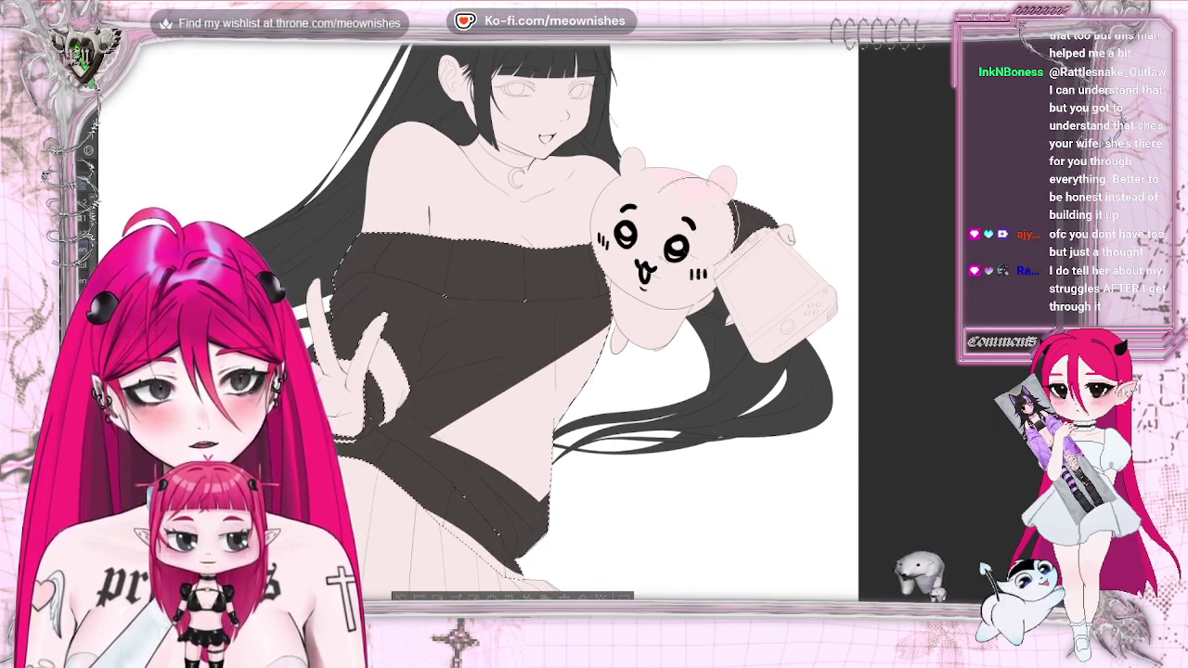
mouse_move(416, 418)
left_mouse_down()
mouse_move(421, 455)
mouse_move(399, 501)
left_mouse_up()
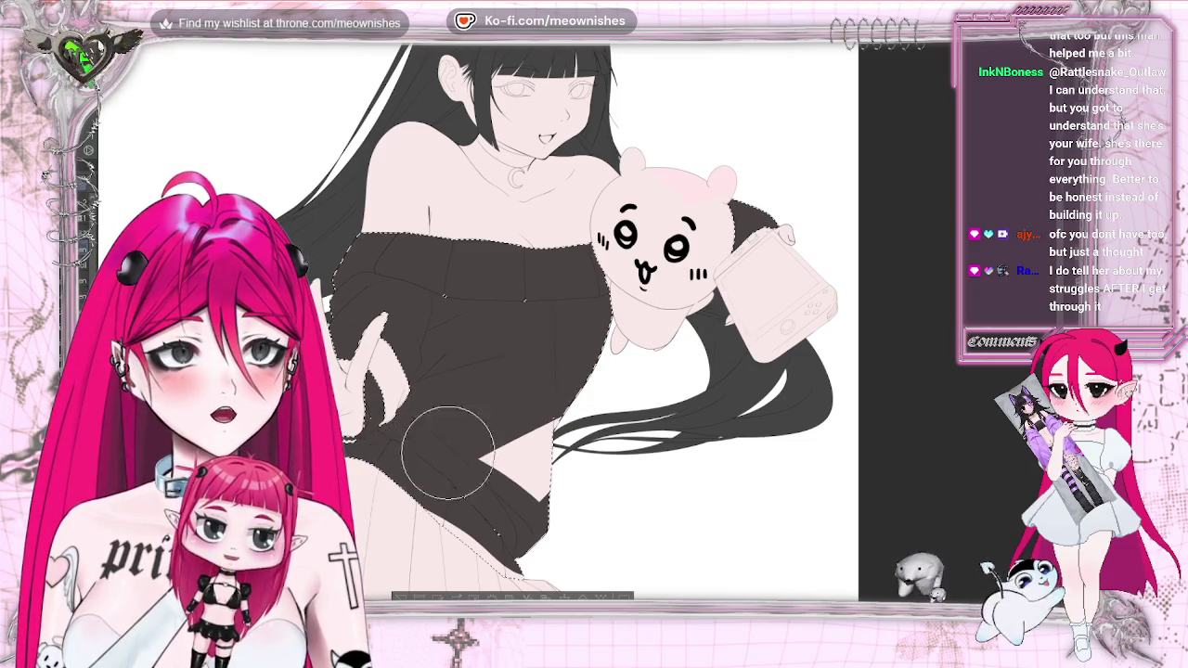
mouse_move(497, 468)
left_mouse_down()
mouse_move(530, 425)
mouse_move(531, 538)
left_mouse_up()
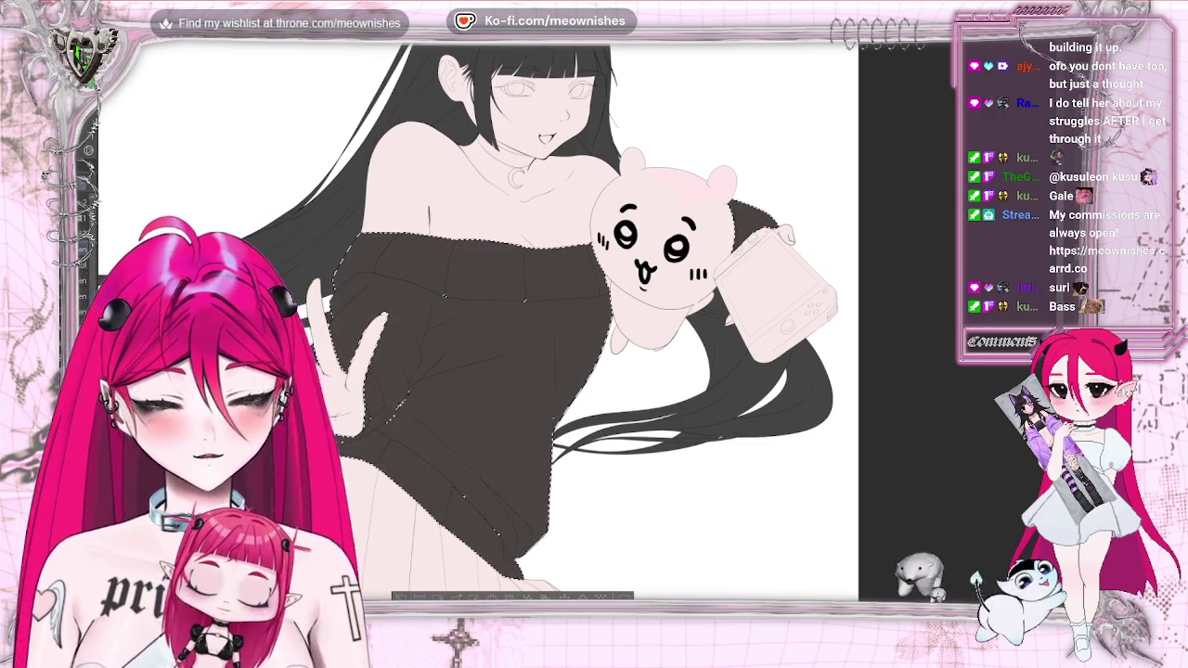
key("ctrl+d")
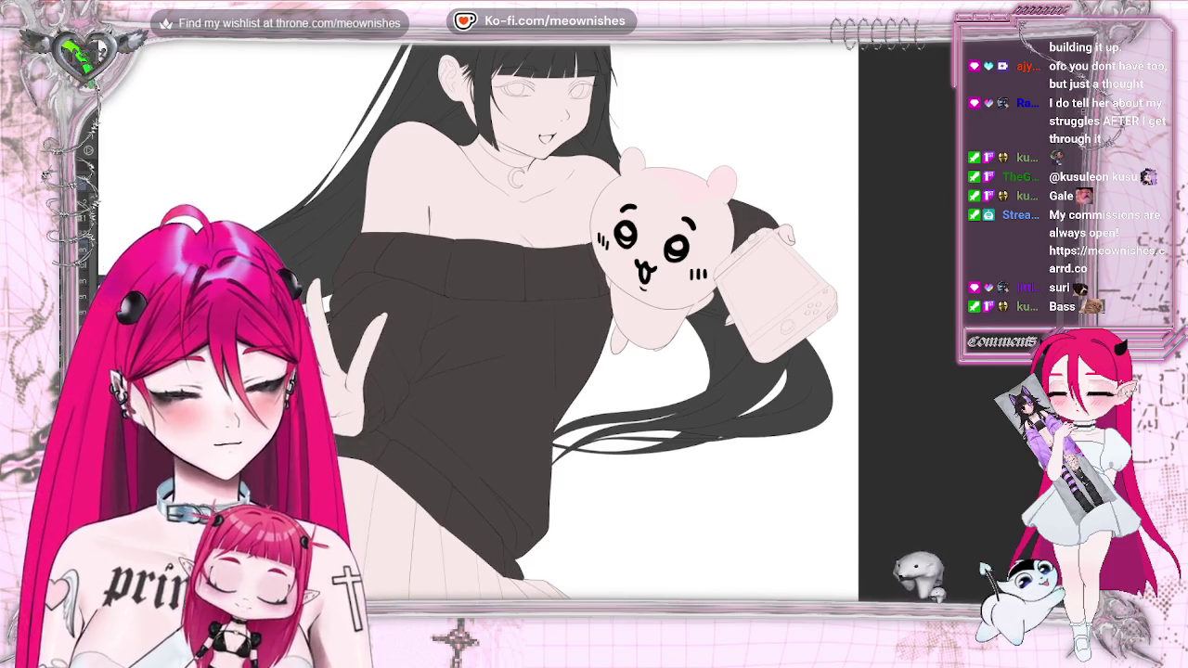
left_click_drag(464, 324, 630, 324)
scroll(844, 395, "down", 3)
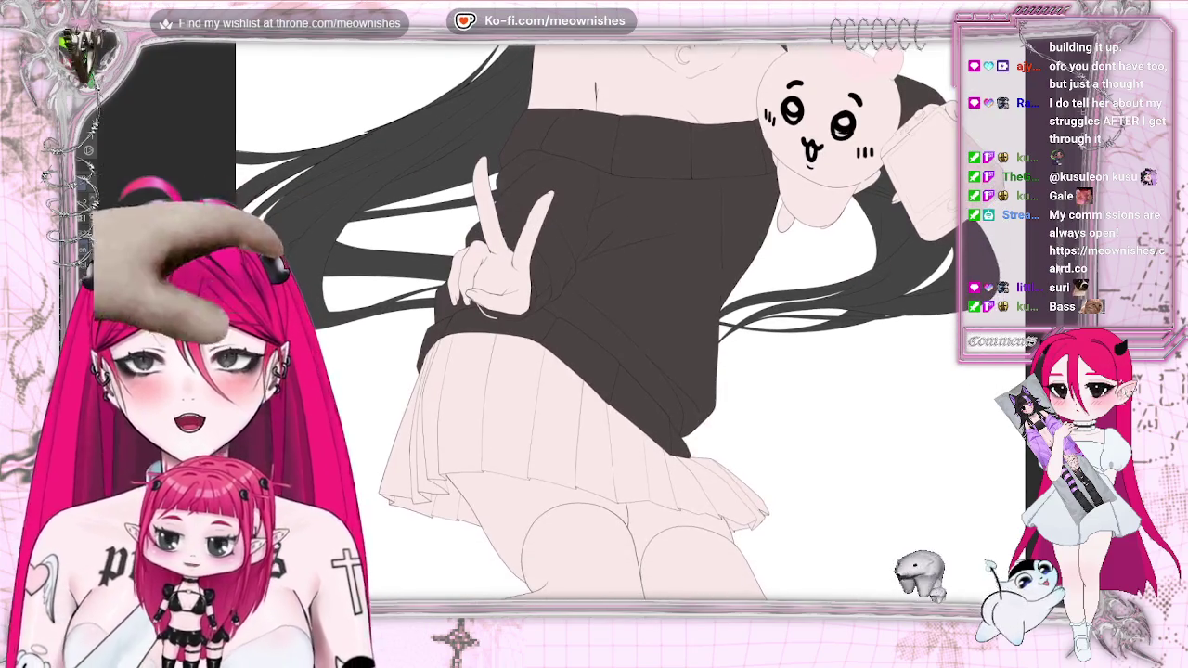
left_click_drag(643, 464, 649, 571)
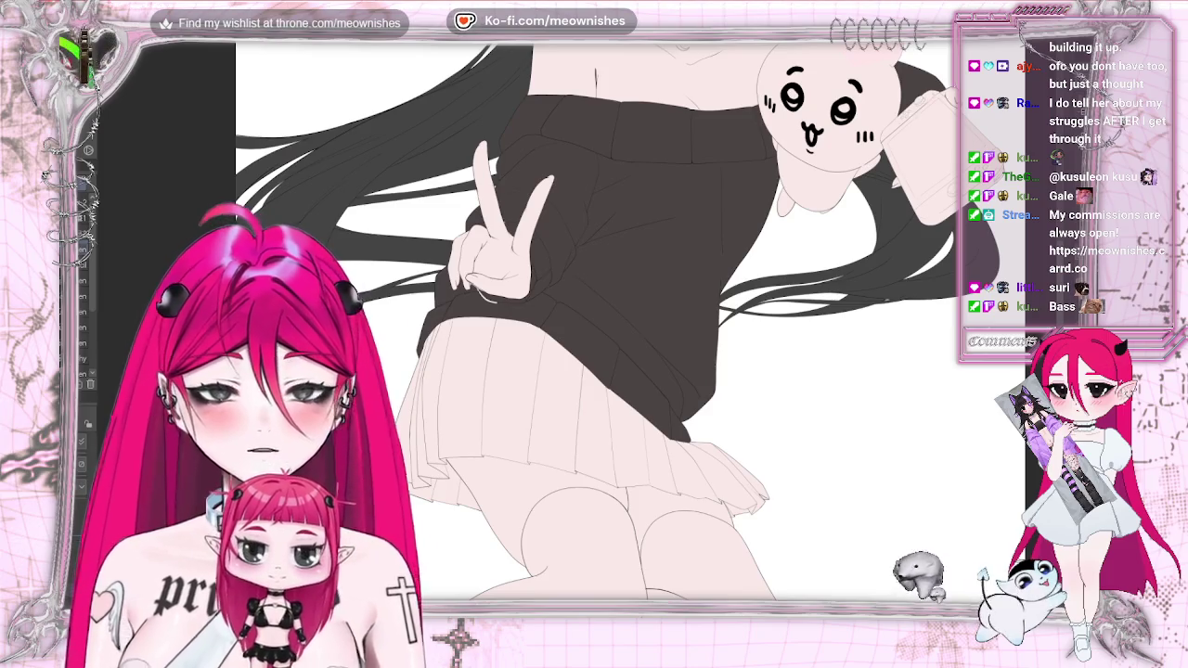
scroll(631, 352, "up", 2)
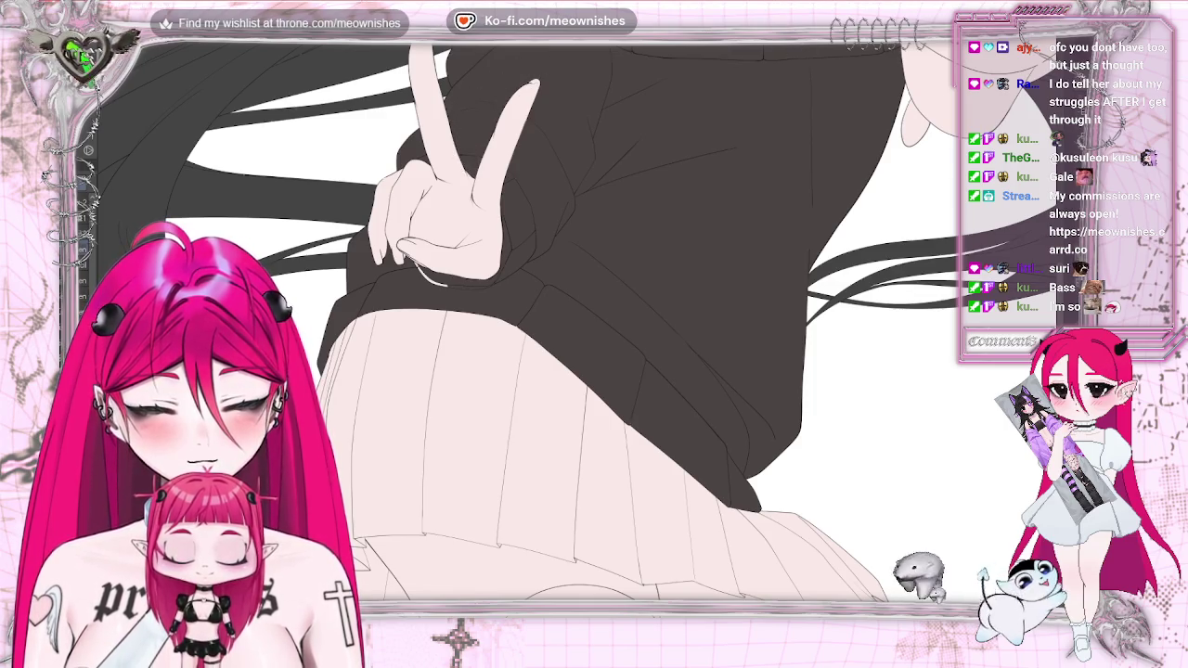
scroll(655, 306, "up", 1)
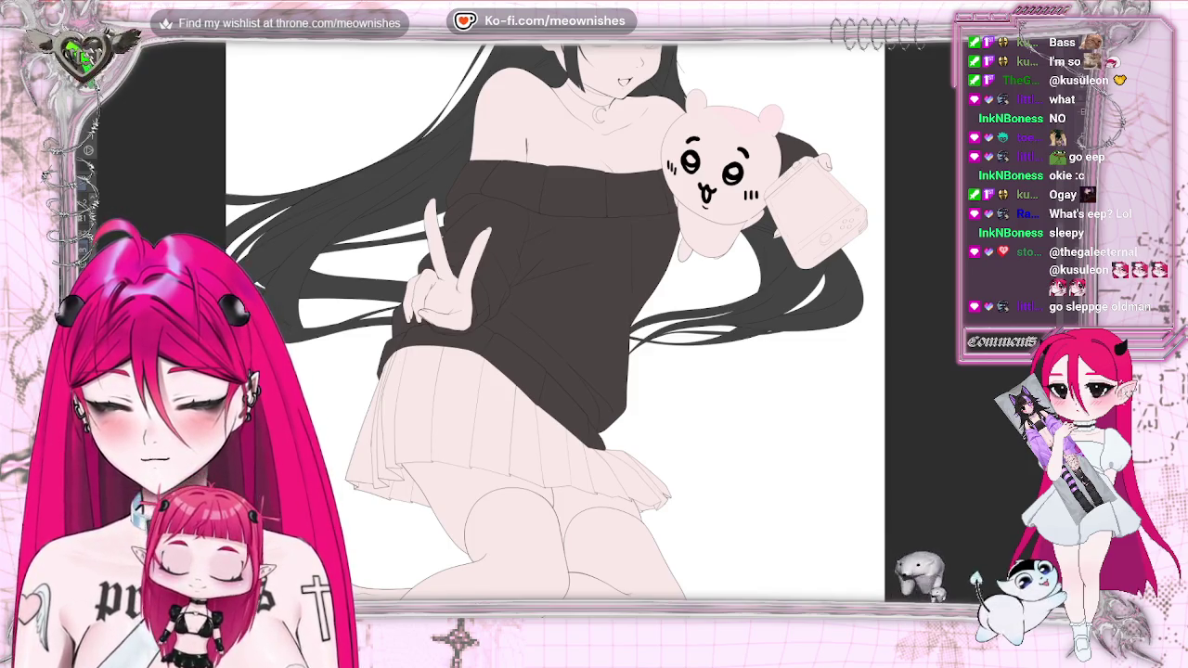
mouse_move(520, 186)
left_mouse_down()
mouse_move(473, 355)
mouse_move(390, 343)
left_mouse_up()
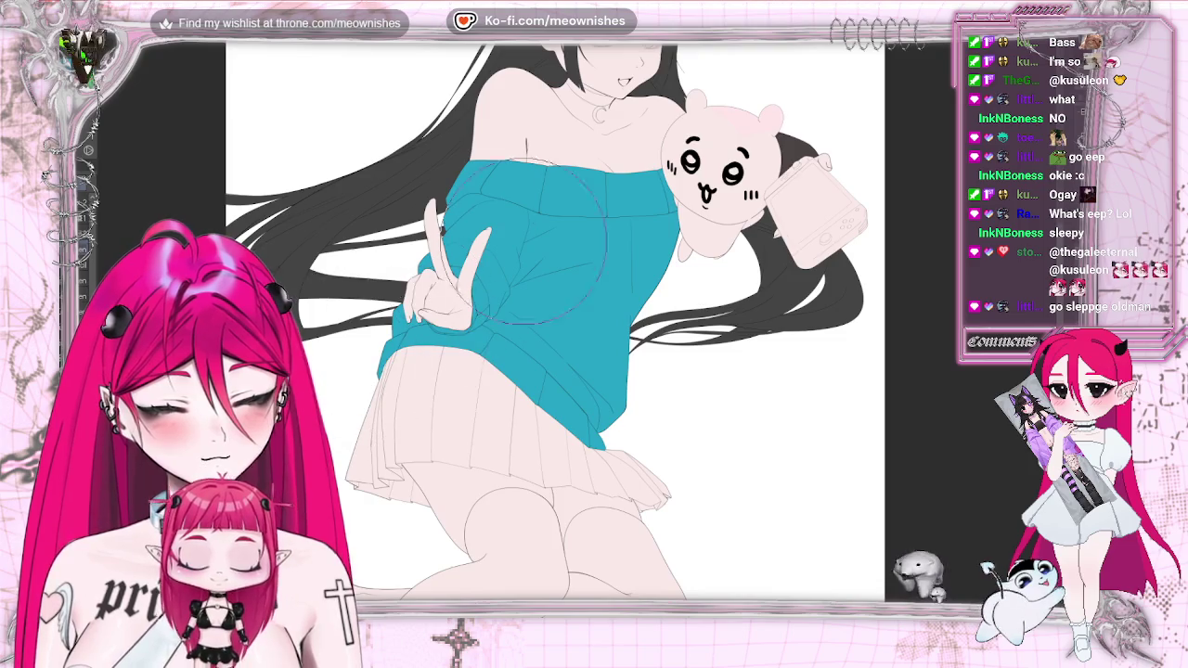
Cover the sleeve behind the plush in teal, then fit and flip the canvas to check
left_click_drag(789, 139, 808, 158)
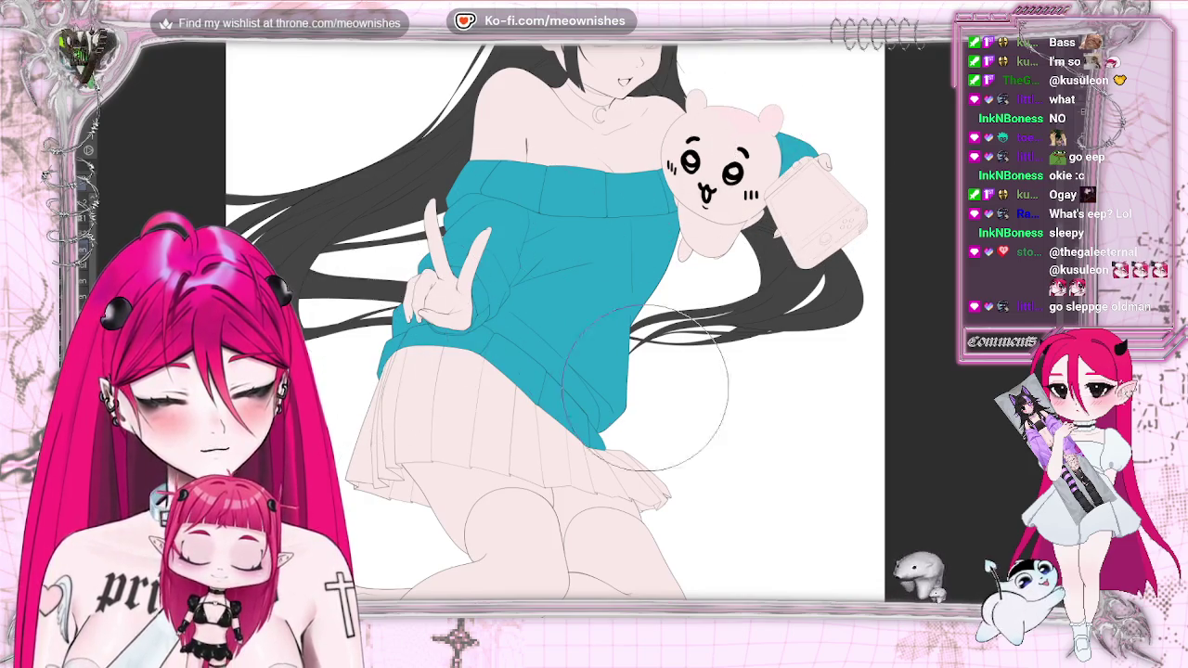
key("ctrl+0")
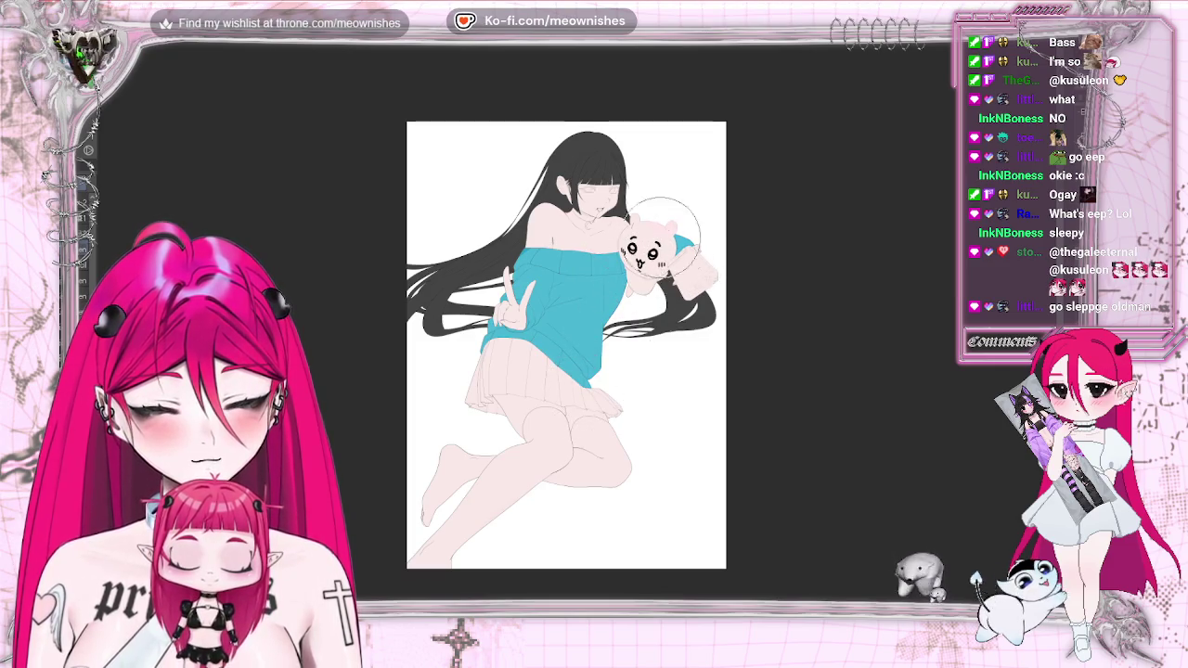
key("h")
key("h")
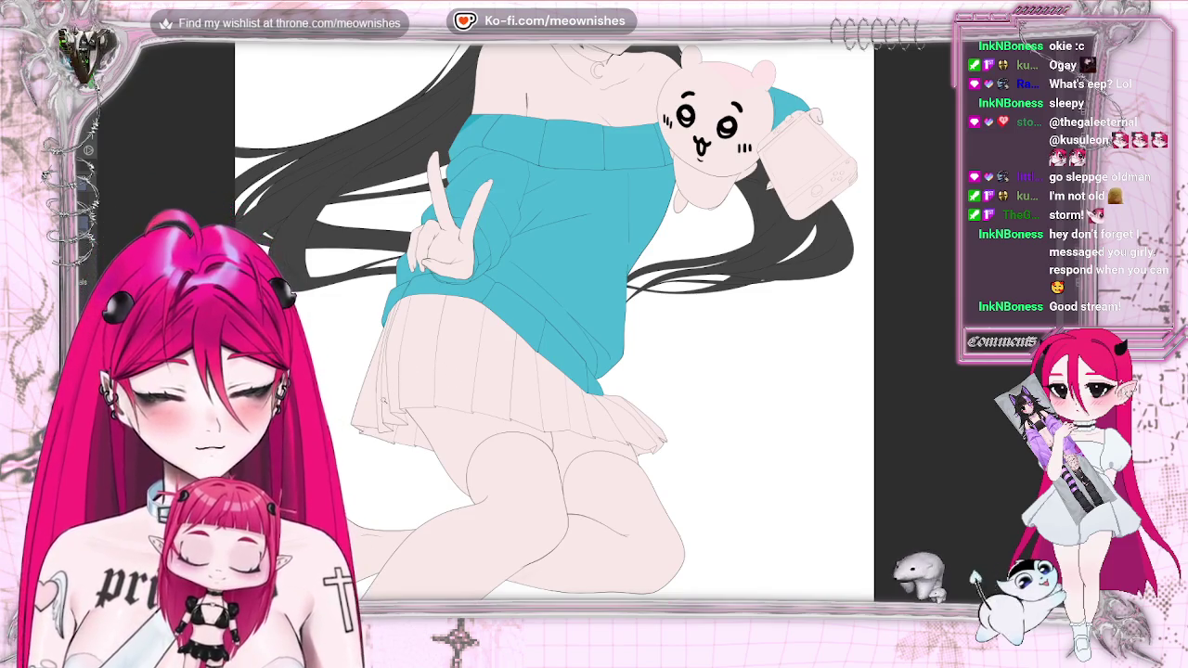
left_click(390, 427, "shift")
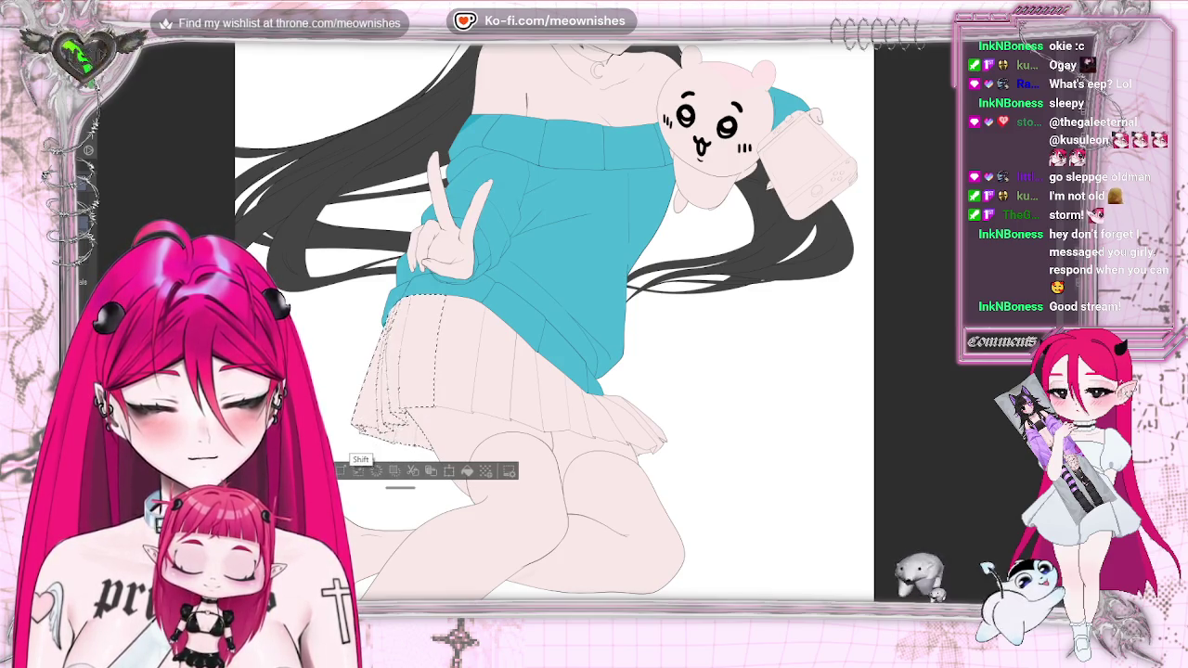
Select all the skirt pleats, including the far-right flare, and expand the selection
left_click(464, 399, "shift")
left_click(548, 402, "shift")
left_click(580, 422, "shift")
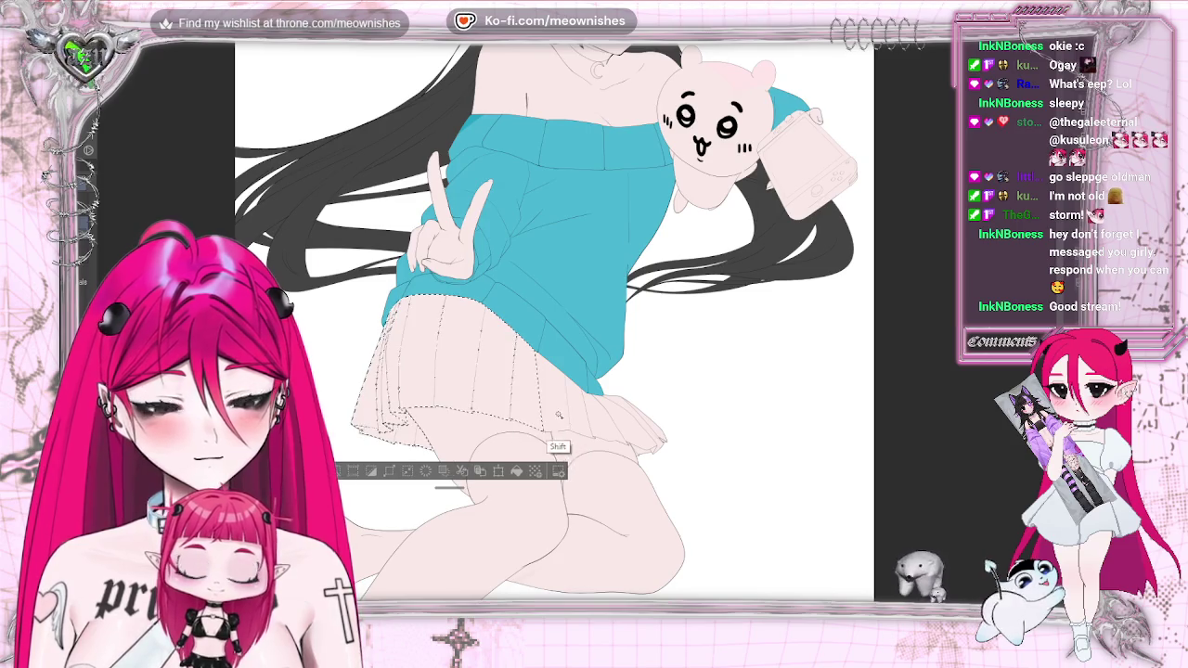
left_click(650, 438, "shift")
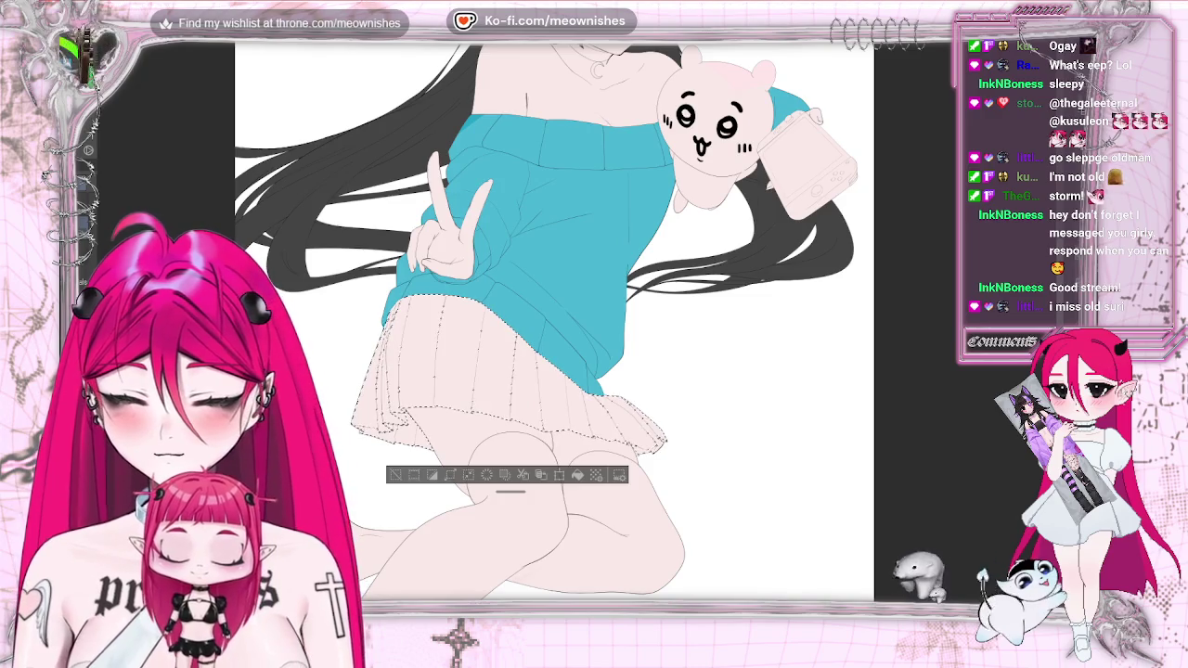
left_click(451, 477)
left_click(664, 289)
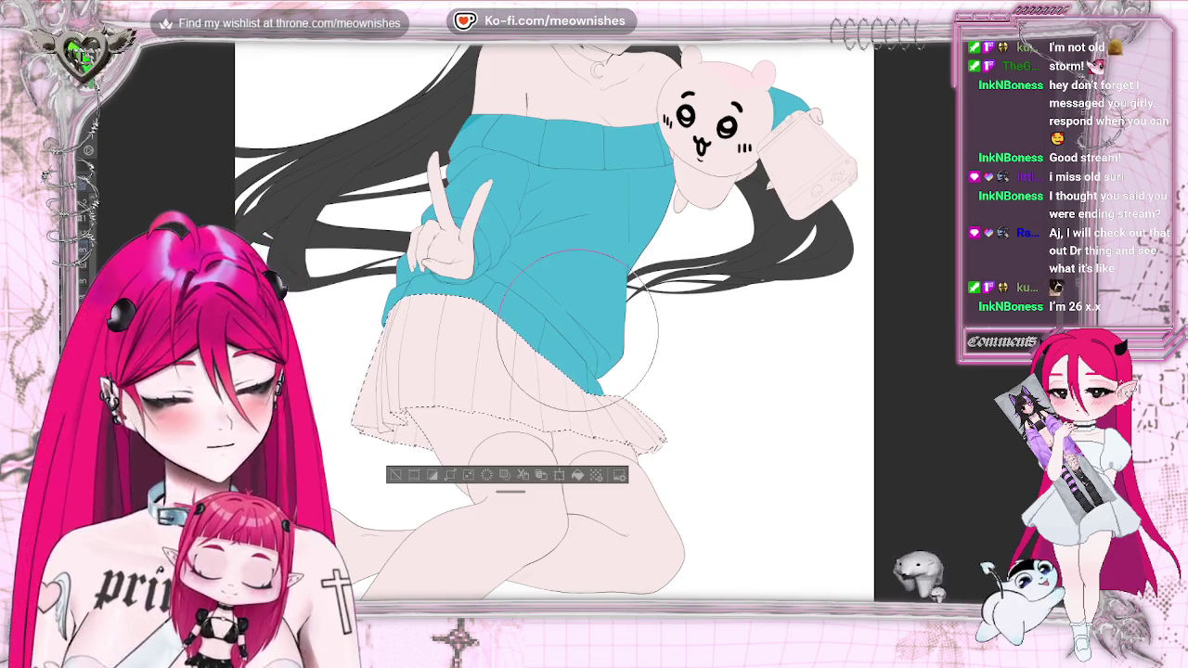
Paint the selected skirt flat black, deselect, and fit the whole page in view
mouse_move(399, 306)
left_mouse_down()
mouse_move(417, 417)
mouse_move(520, 371)
mouse_move(469, 446)
mouse_move(702, 411)
left_mouse_up()
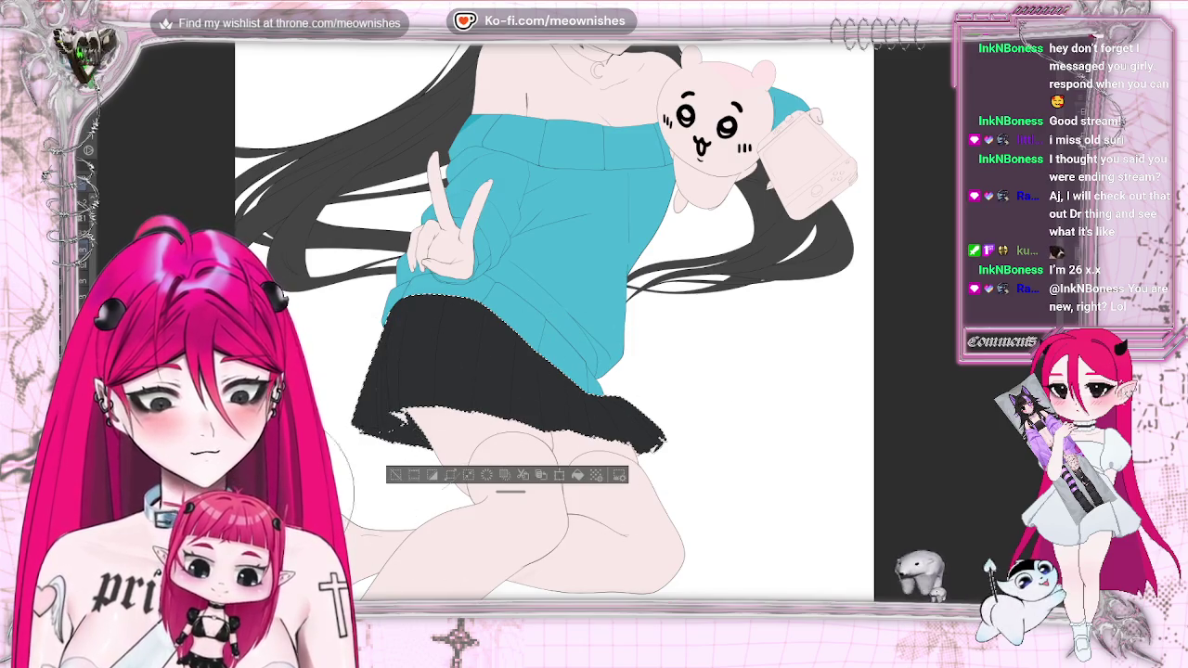
key("ctrl+d")
key("ctrl+0")
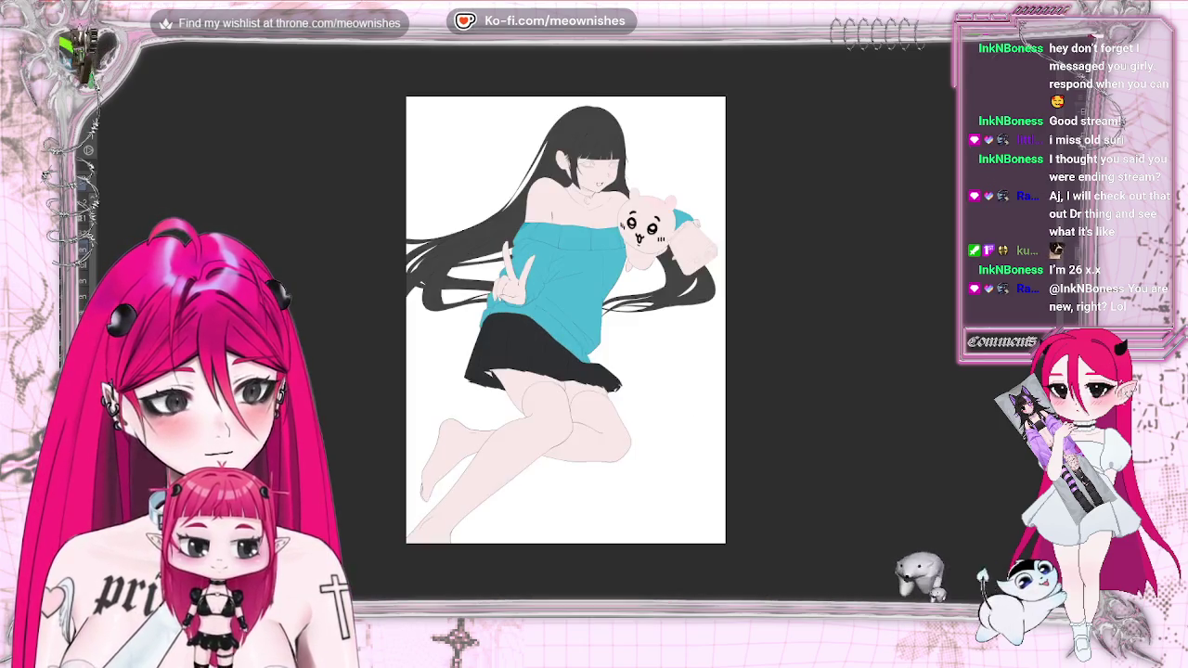
Zoom in on the skirt and brush over its black fill to touch up the edges
key("h")
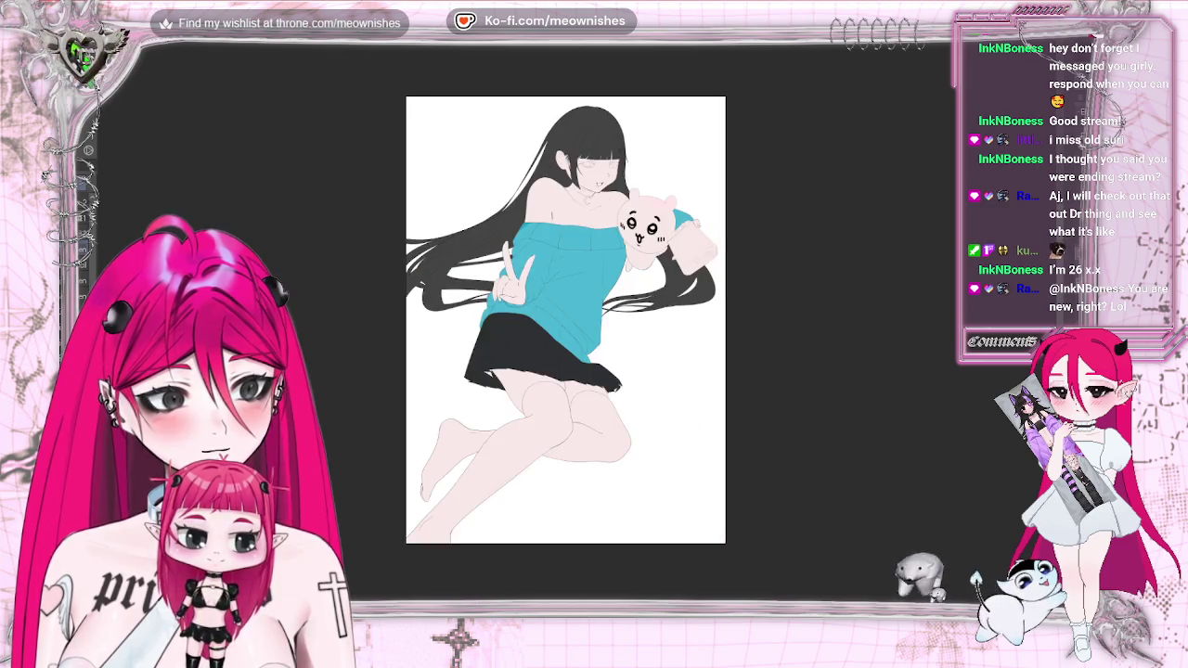
key("ctrl+0")
key("ctrl+plus")
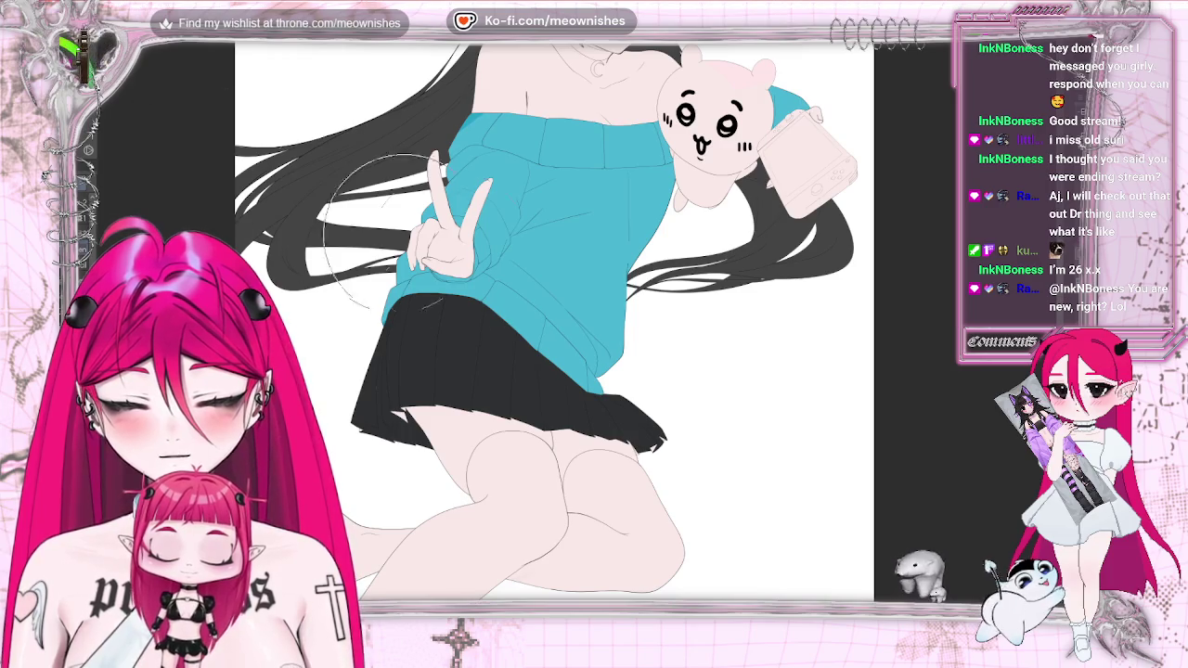
left_click_drag(409, 389, 520, 325)
left_click_drag(371, 417, 501, 316)
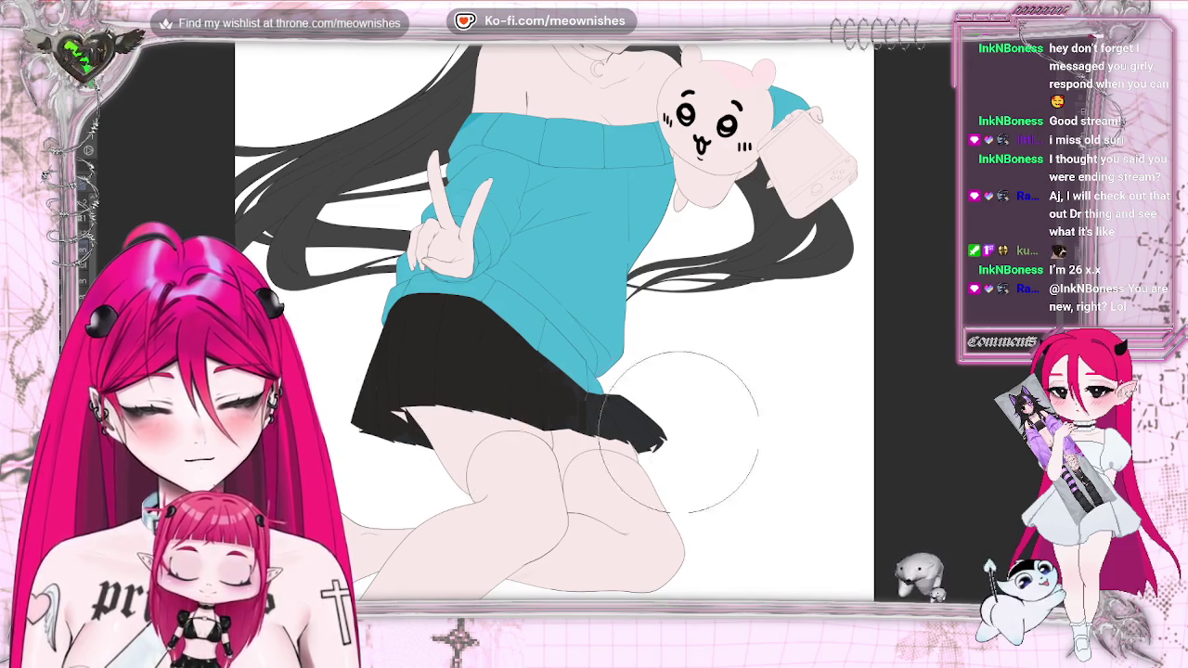
key("ctrl+0")
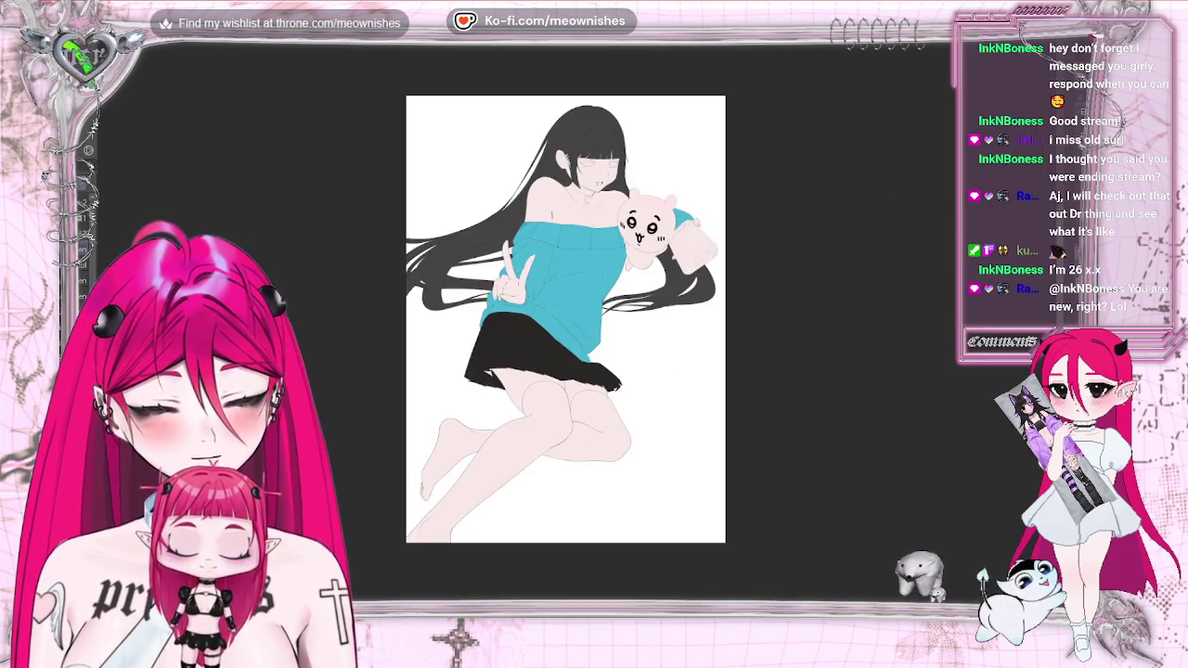
scroll(557, 316, "up", 5)
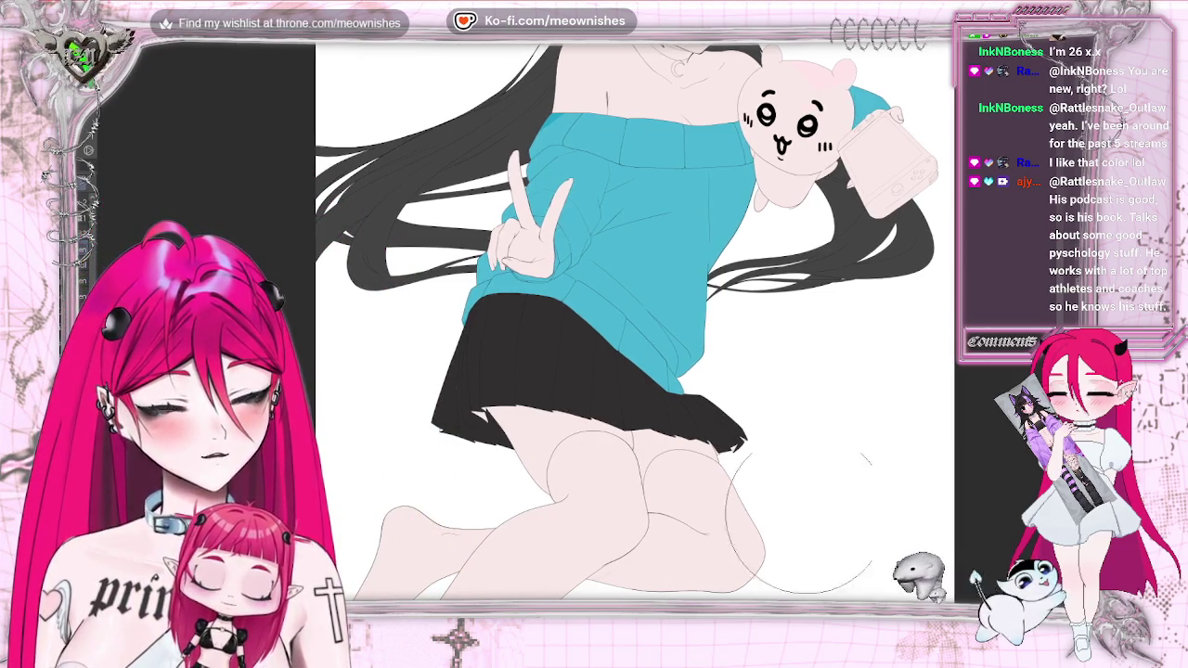
scroll(594, 372, "up", 3)
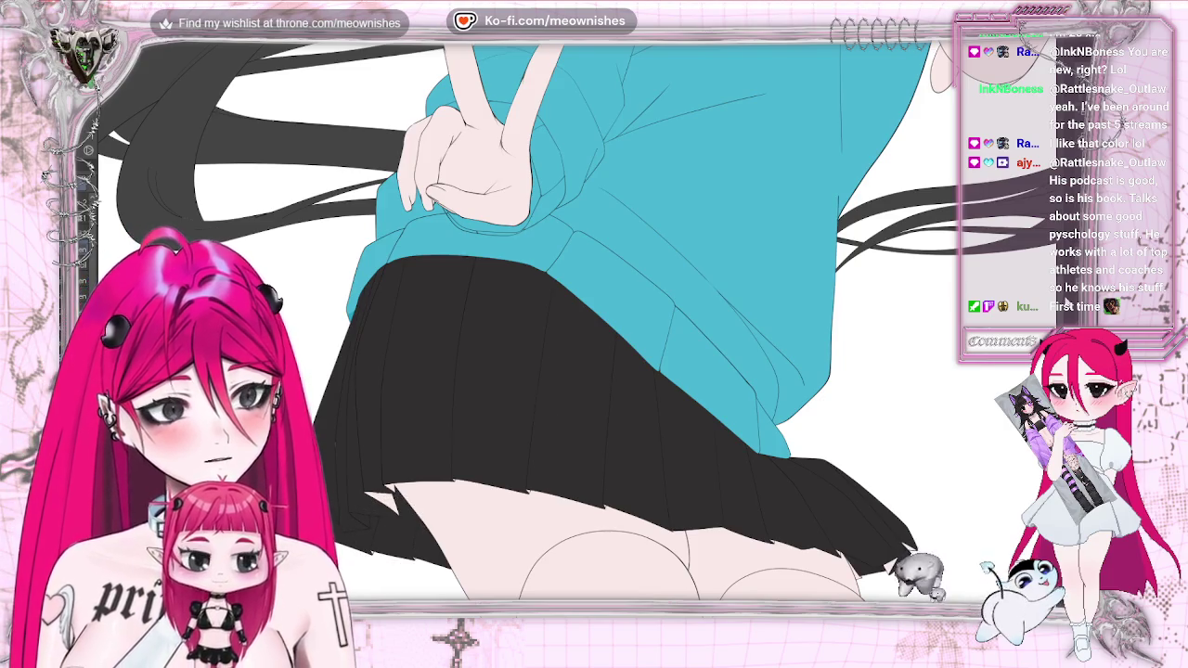
scroll(322, 385, "down", 5)
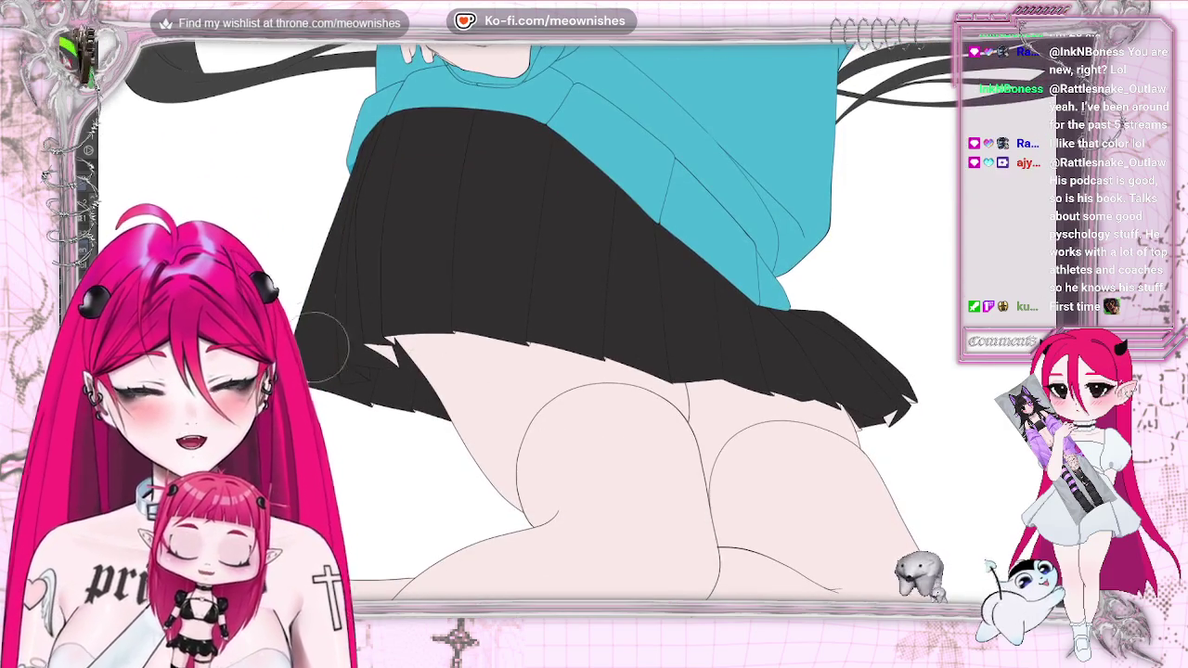
left_click_drag(322, 375, 327, 292)
key("ctrl+z")
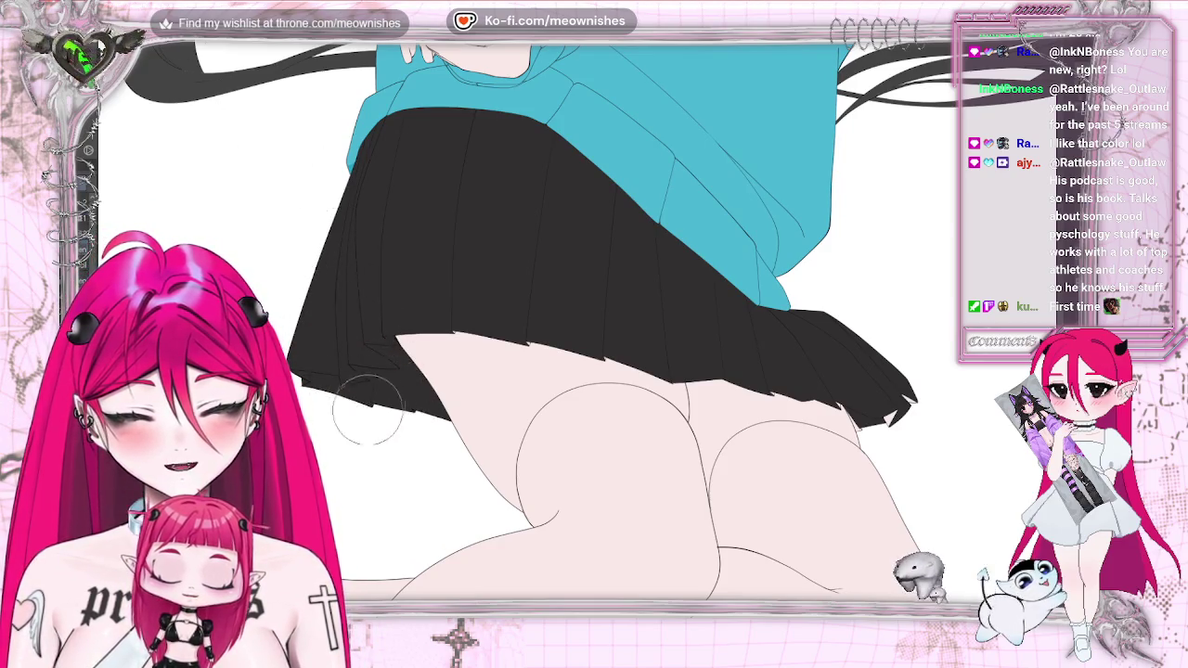
left_click(511, 389)
key("ctrl+z")
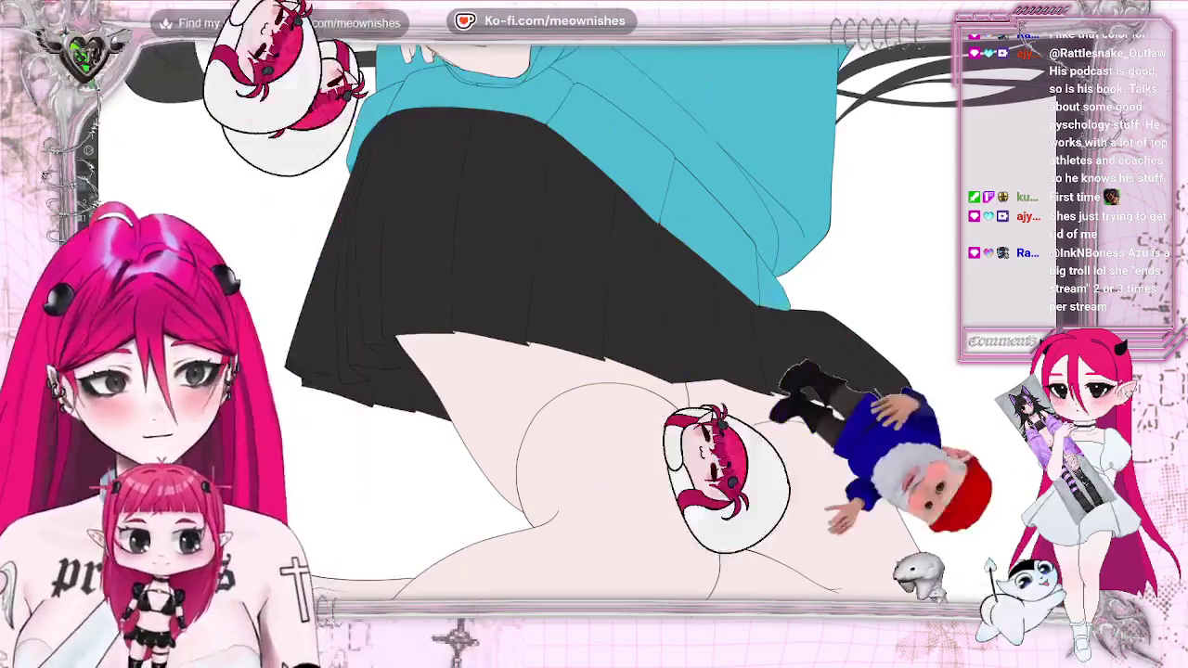
scroll(594, 334, "up", 5)
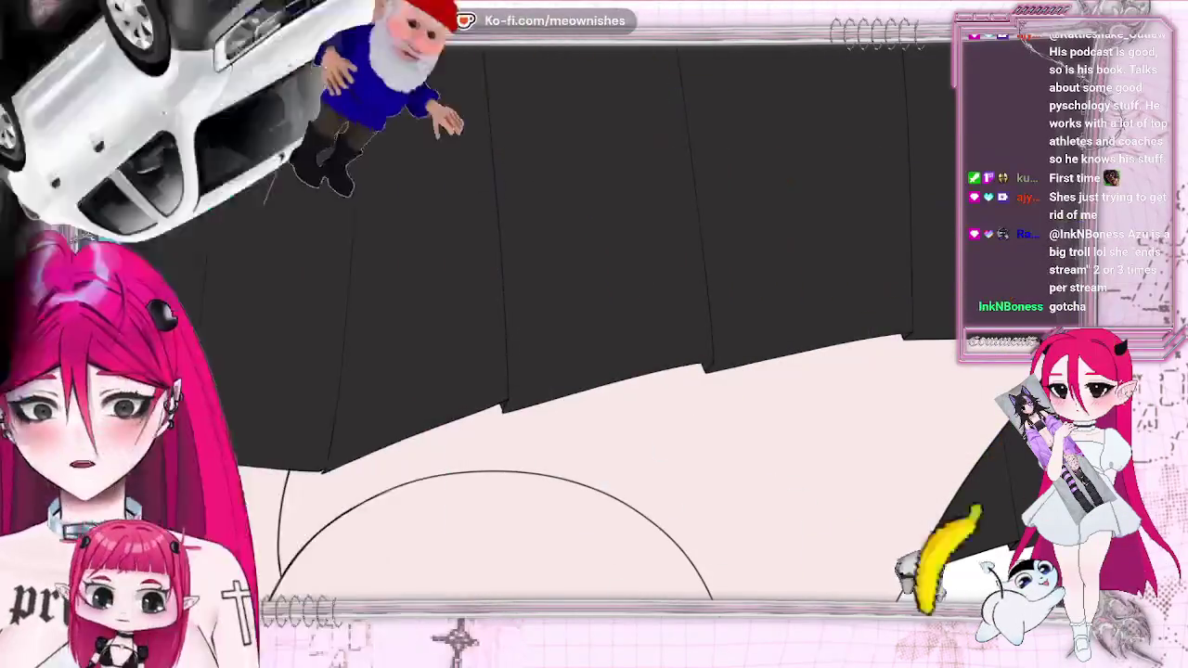
left_click_drag(346, 468, 661, 471)
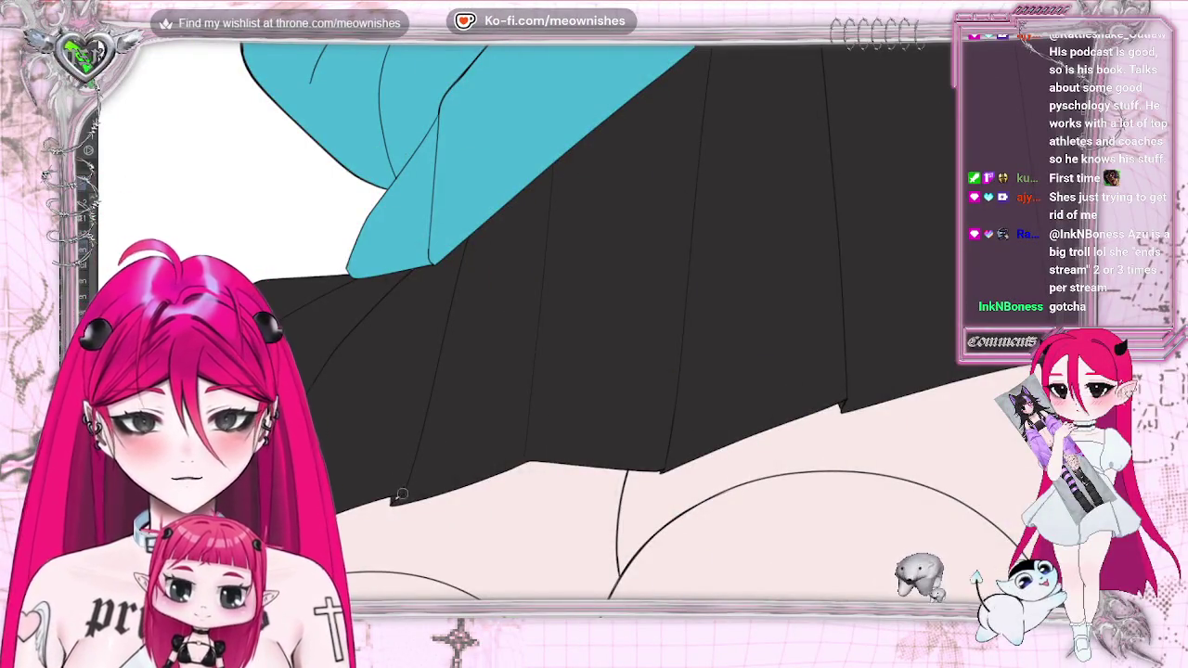
left_click_drag(203, 527, 509, 527)
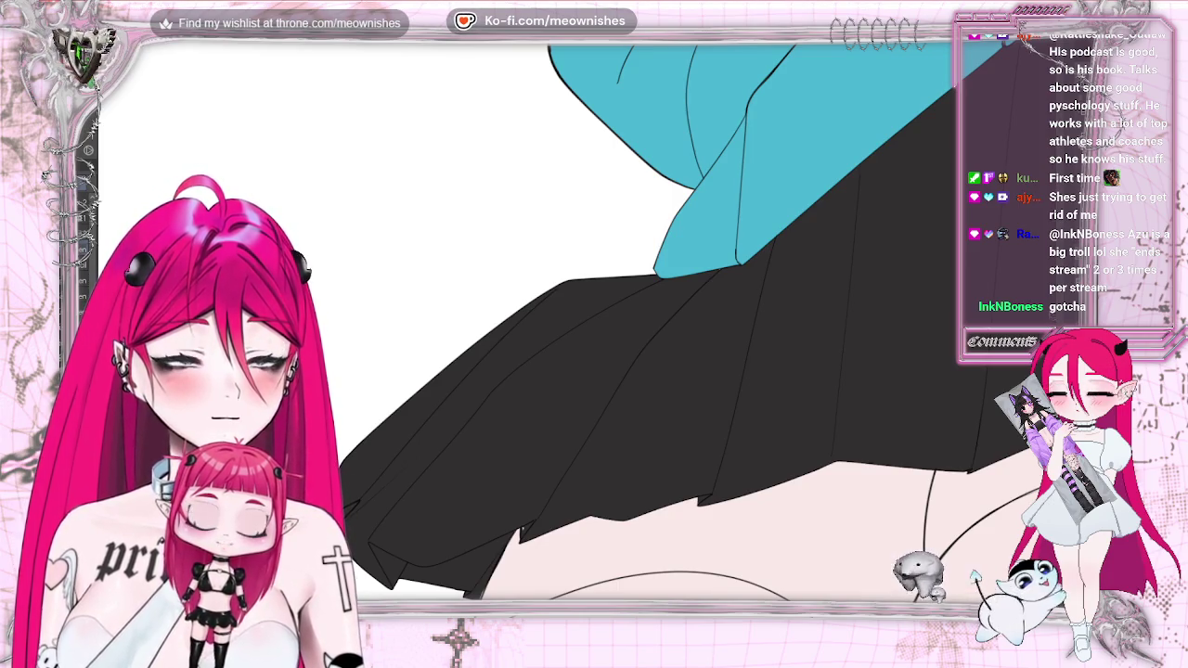
scroll(544, 283, "down", 3)
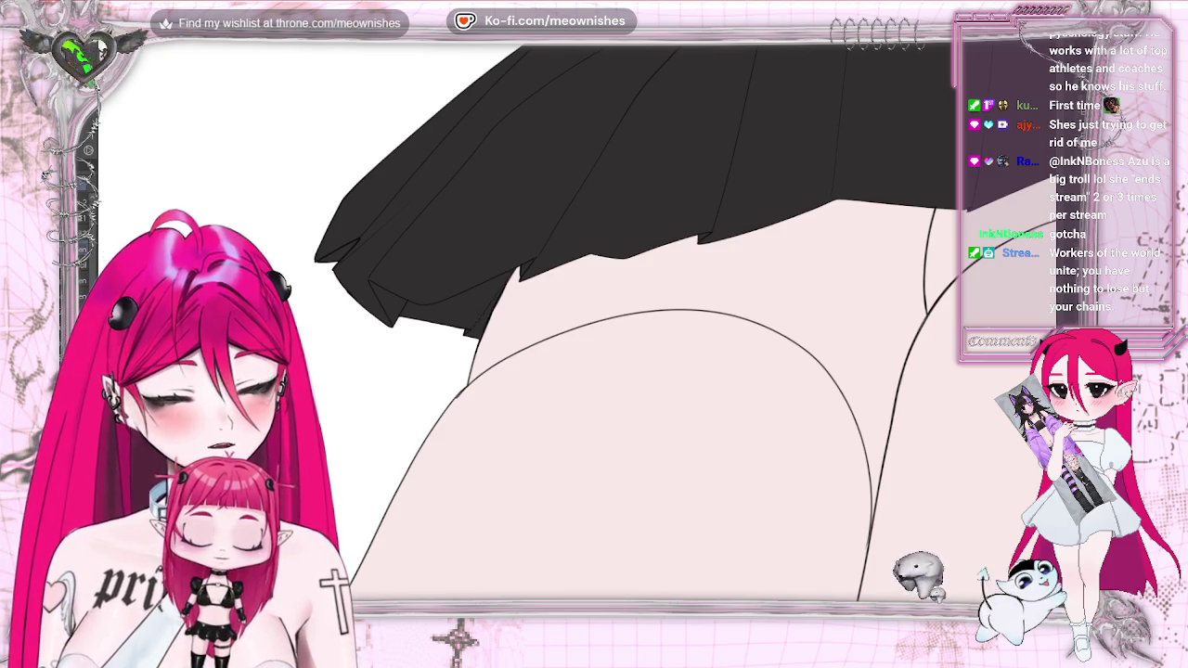
scroll(594, 325, "down", 3)
scroll(594, 325, "down", 3)
scroll(593, 324, "down", 3)
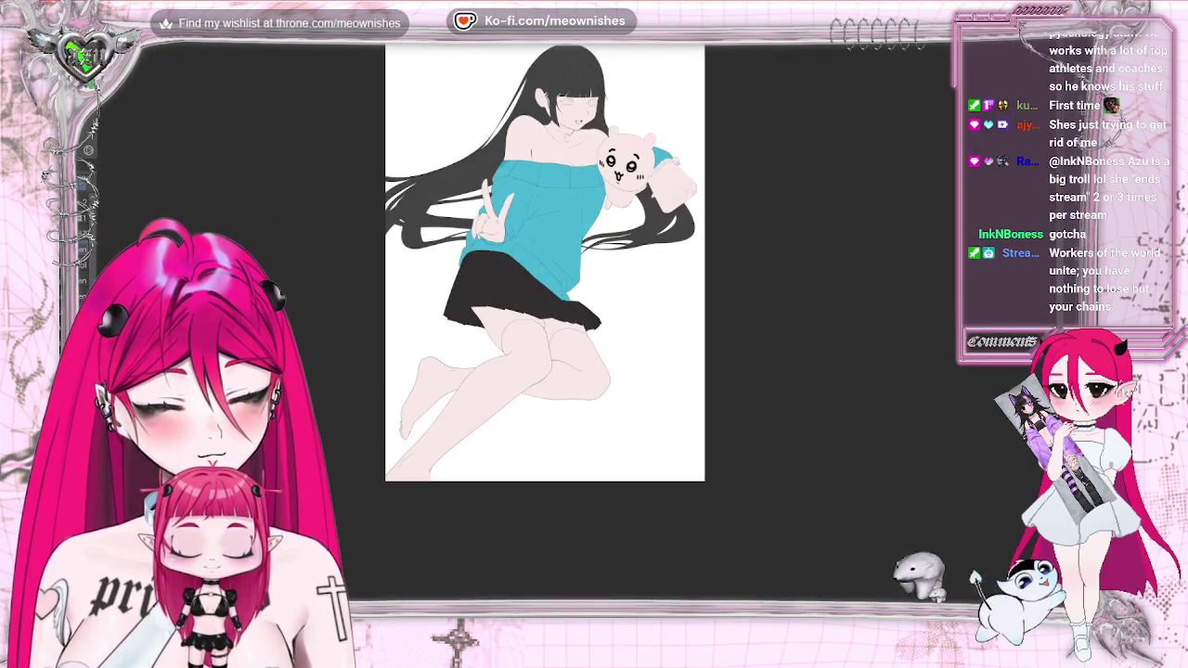
Flip the canvas view horizontally to check the drawing mirrored
scroll(577, 306, "up", 3)
key("alt+e")
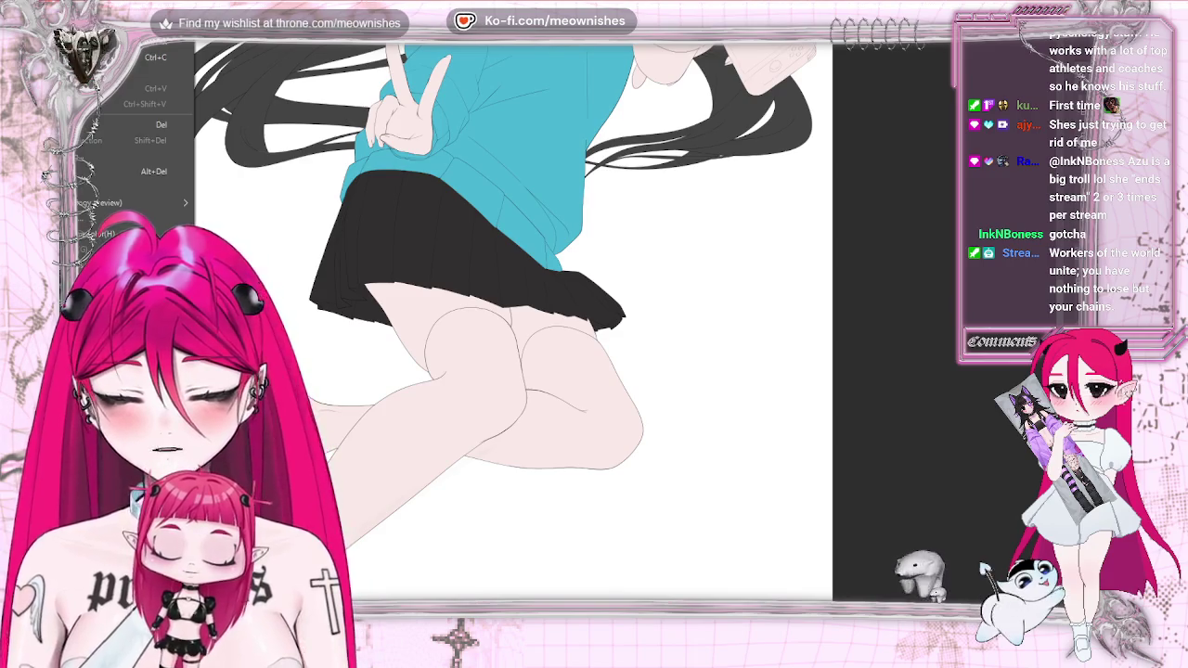
key("Escape")
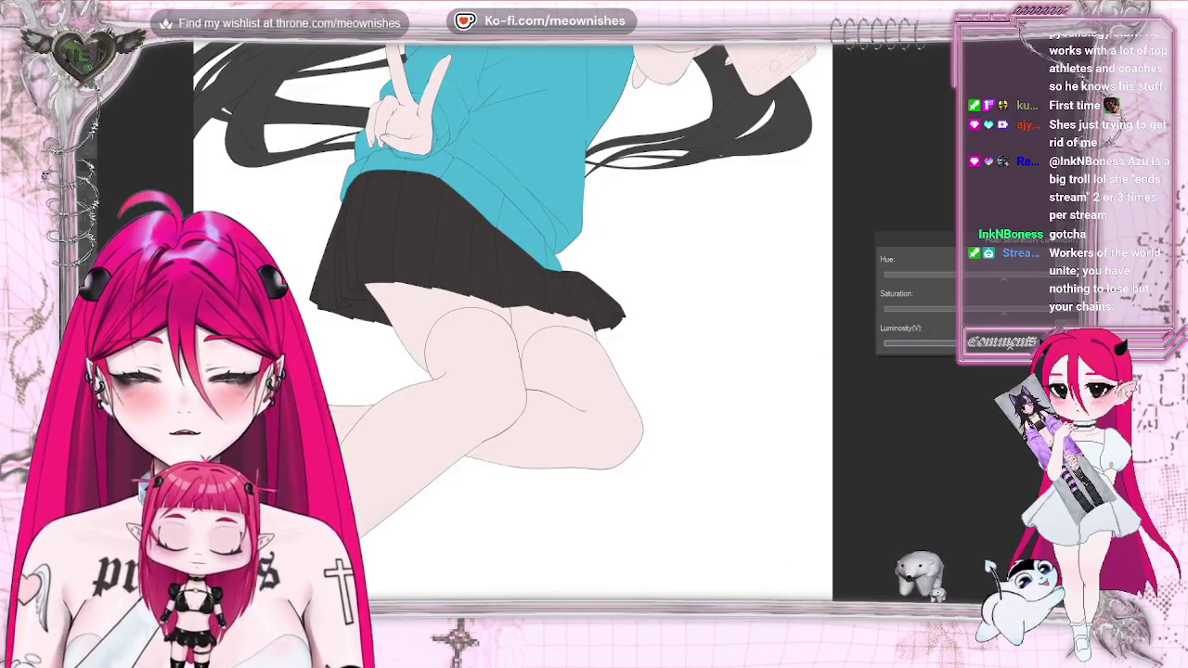
scroll(512, 321, "up", 3)
scroll(512, 320, "up", 1)
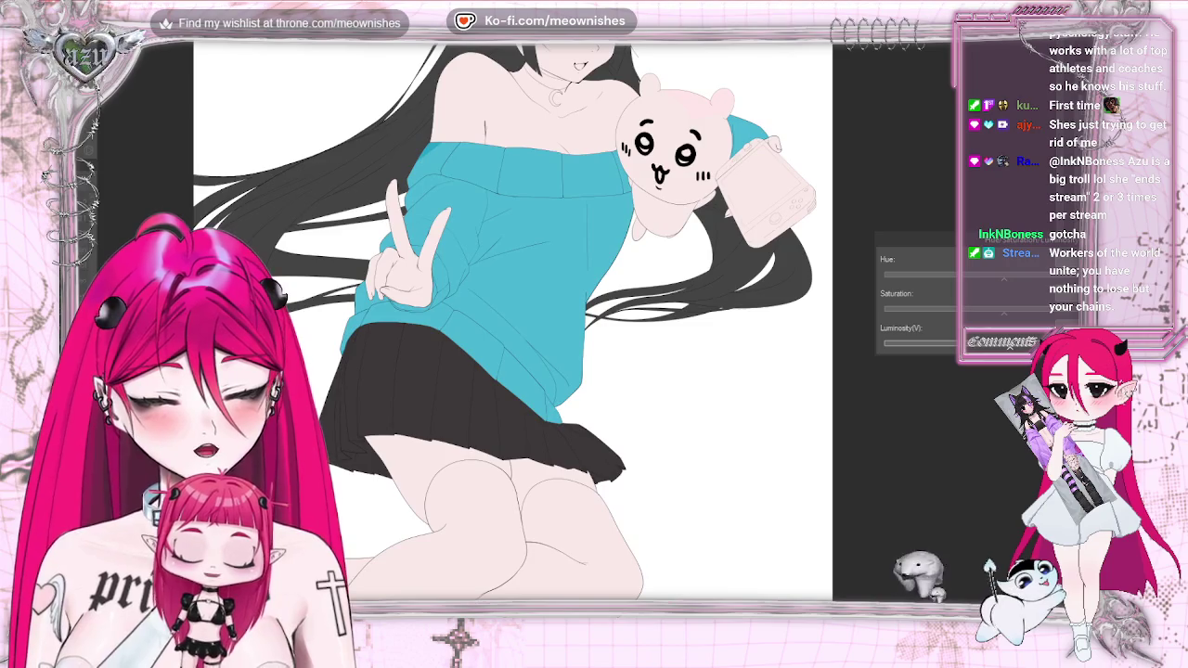
scroll(560, 331, "down", 5)
scroll(578, 330, "up", 3)
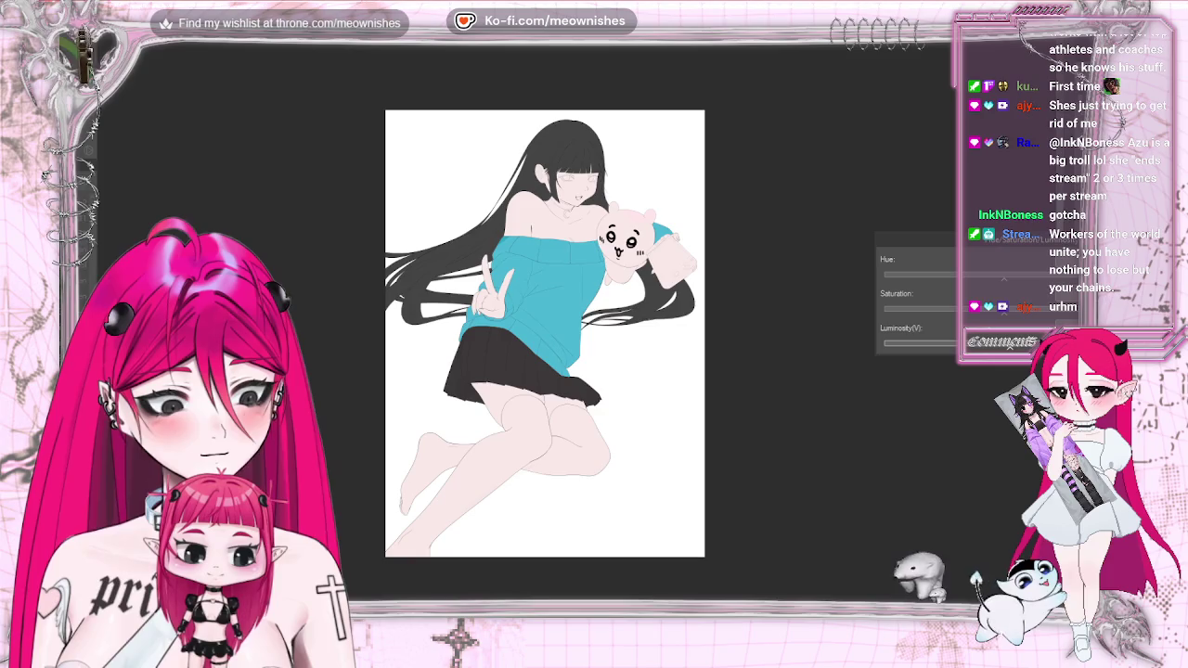
key("h")
key("h")
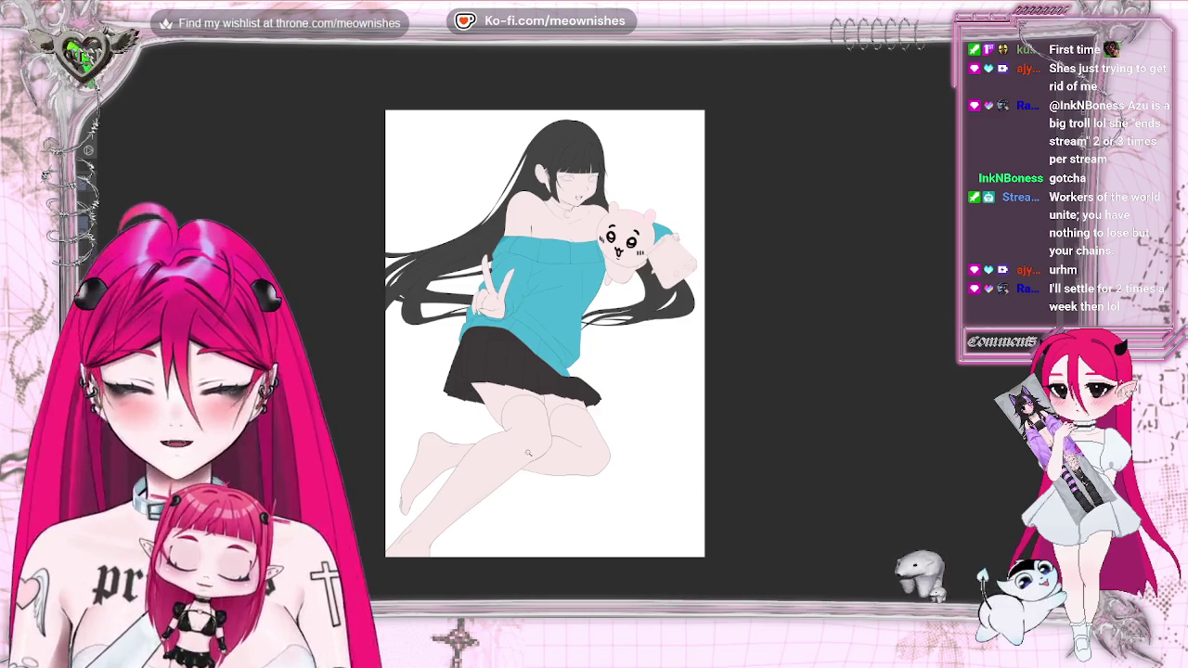
Auto-select the bare legs and add the left foot to the same selection
key("shift")
left_click(518, 452, "shift")
left_click(441, 452, "shift")
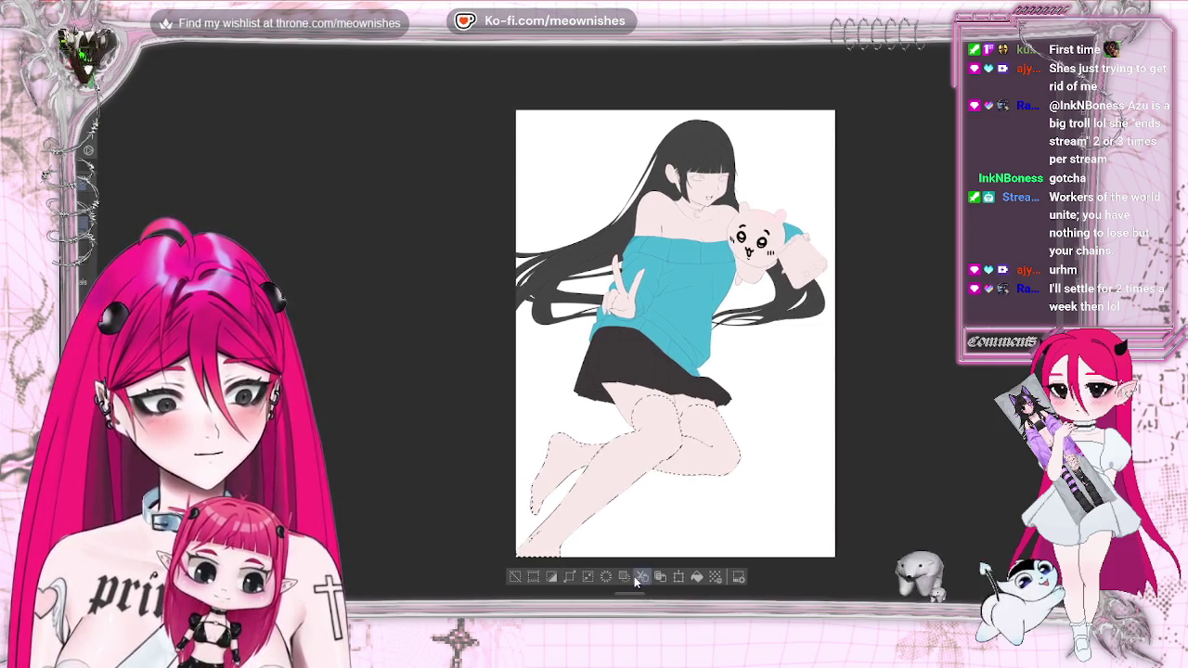
Paint the selected legs black as thigh-high stockings, then deselect
left_click(571, 581)
left_click(665, 290)
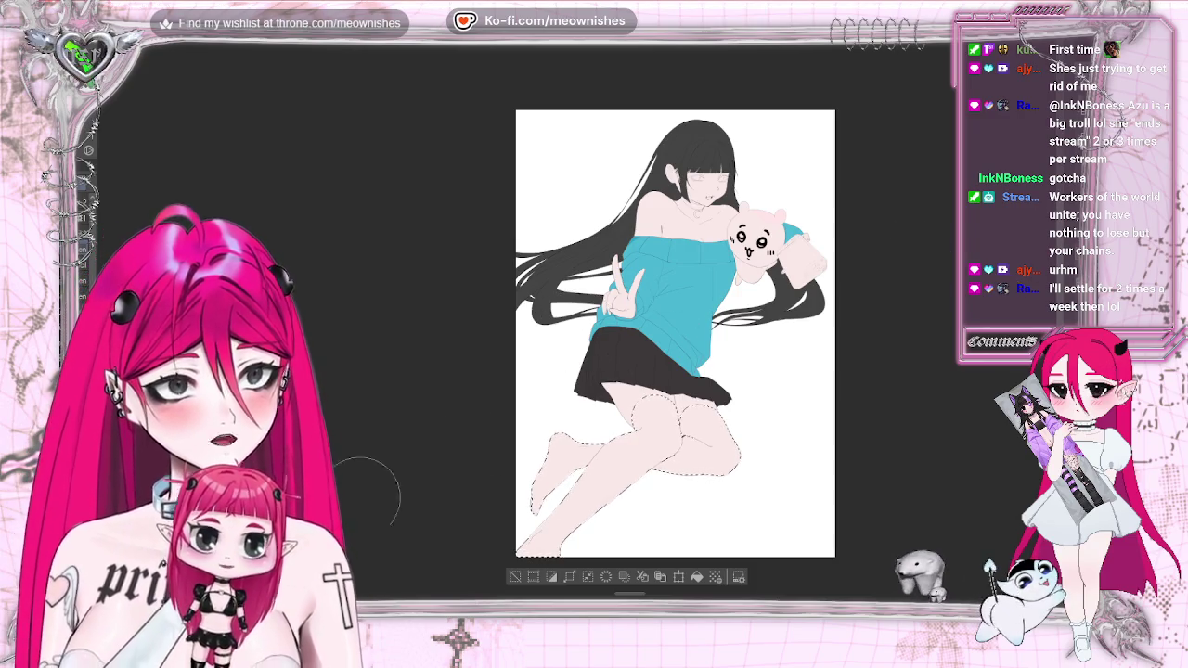
left_click_drag(650, 436, 604, 464)
left_click_drag(715, 417, 668, 455)
mouse_move(594, 464)
left_mouse_down()
mouse_move(525, 524)
mouse_move(557, 543)
left_mouse_up()
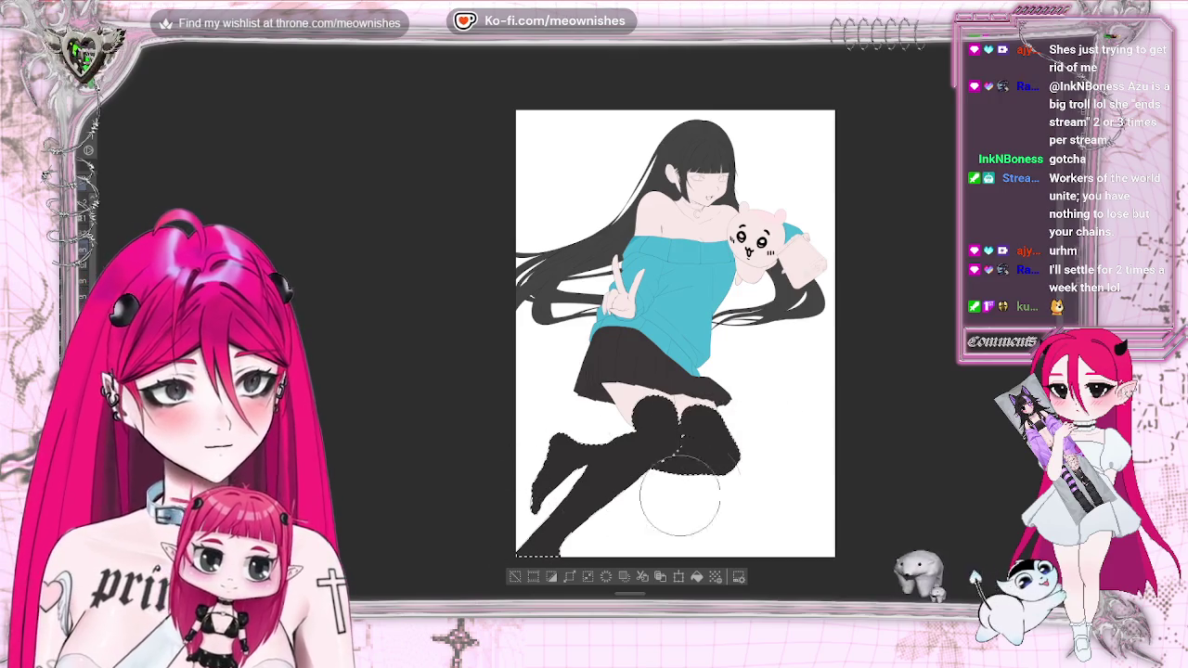
scroll(705, 483, "down", 2)
key("ctrl+d")
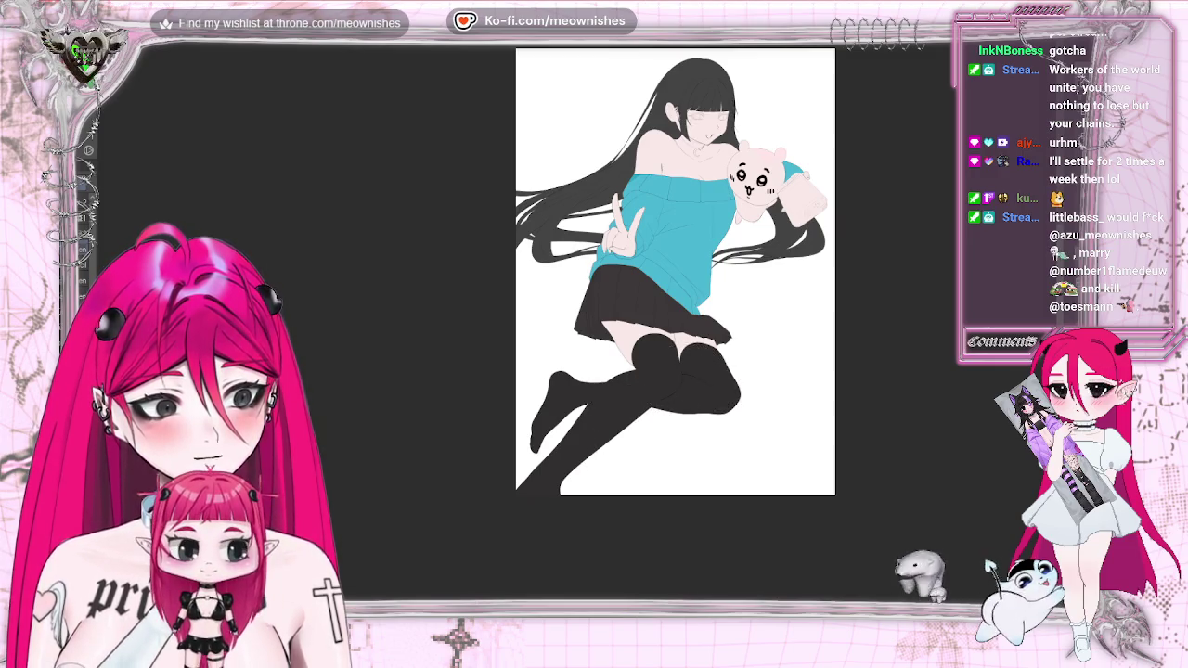
Zoom in and scroll around to inspect the thighs, skirt and new stockings
key("ctrl+minus")
key("ctrl+plus")
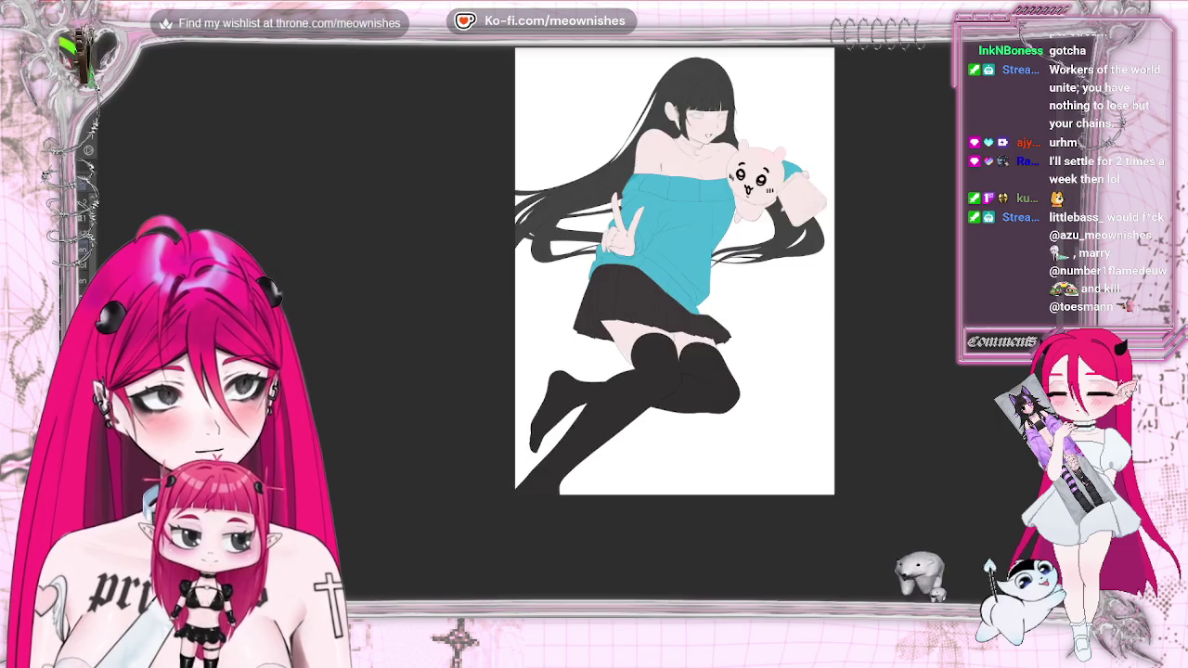
key("ctrl+plus")
scroll(834, 492, "down", 2)
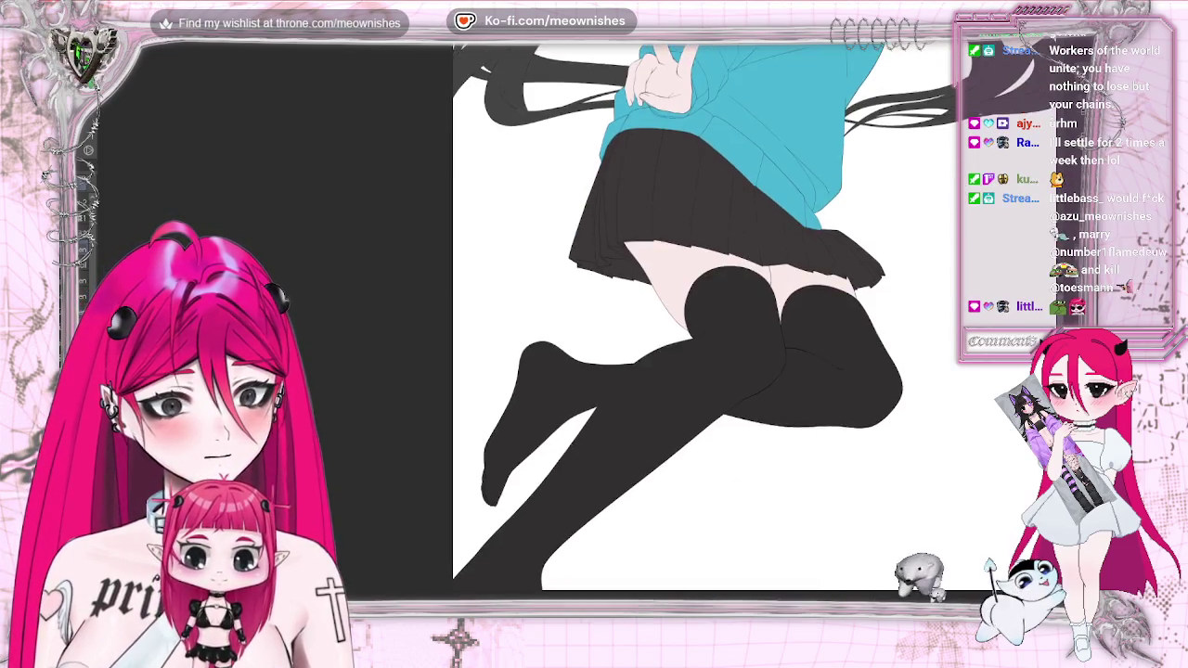
scroll(613, 315, "right", 5)
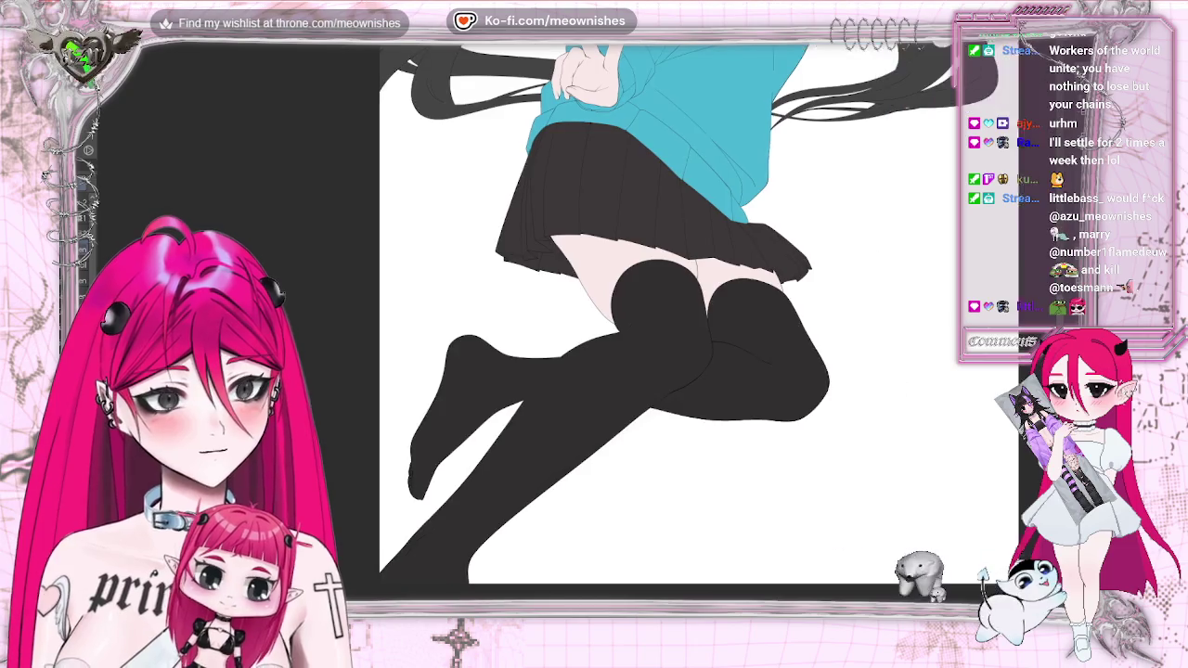
key("ctrl+plus")
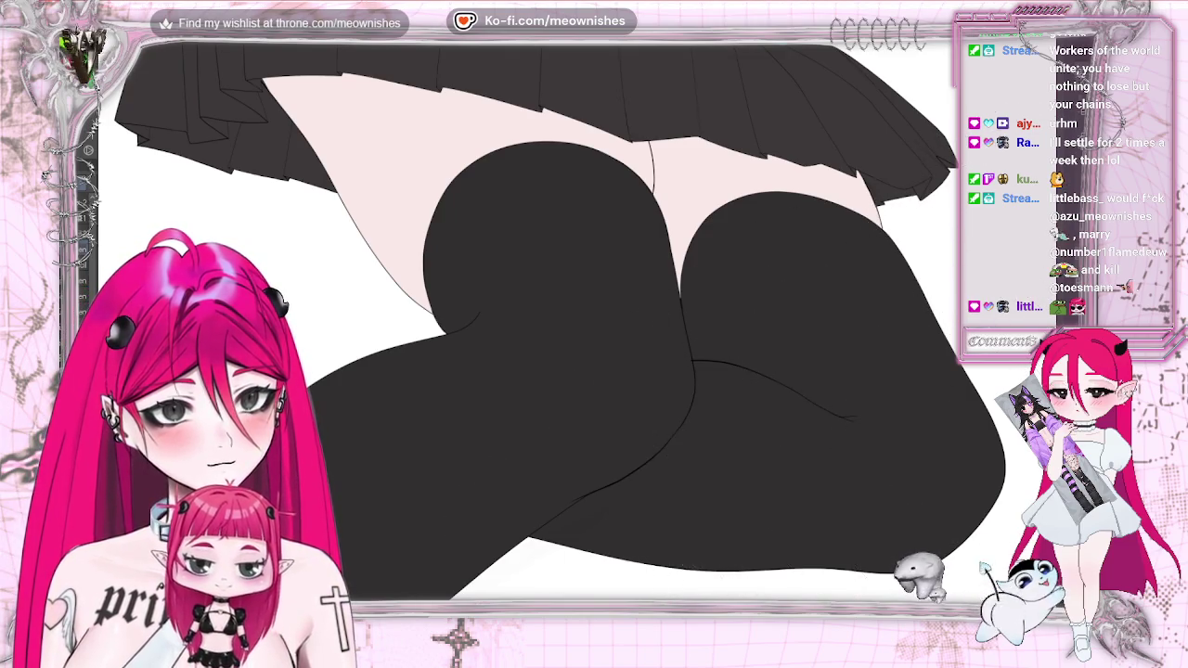
scroll(928, 399, "down", 2)
scroll(927, 399, "down", 3)
scroll(408, 482, "up", 3)
scroll(408, 482, "up", 2)
scroll(408, 473, "down", 2)
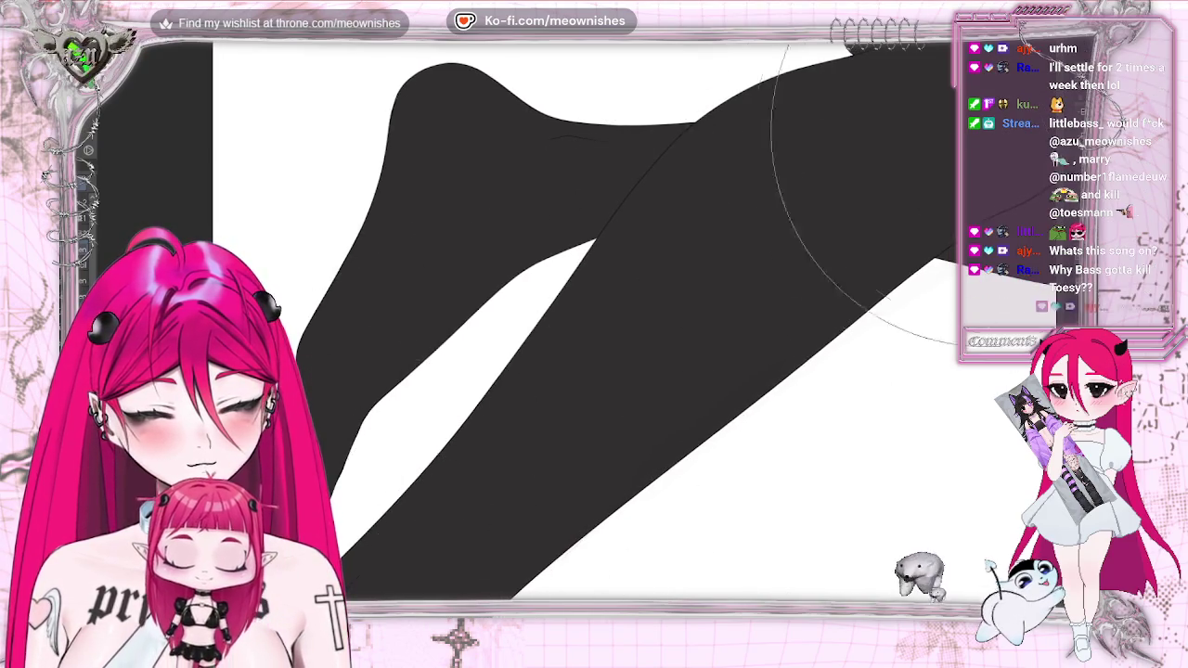
scroll(409, 474, "down", 1)
scroll(650, 316, "down", 2)
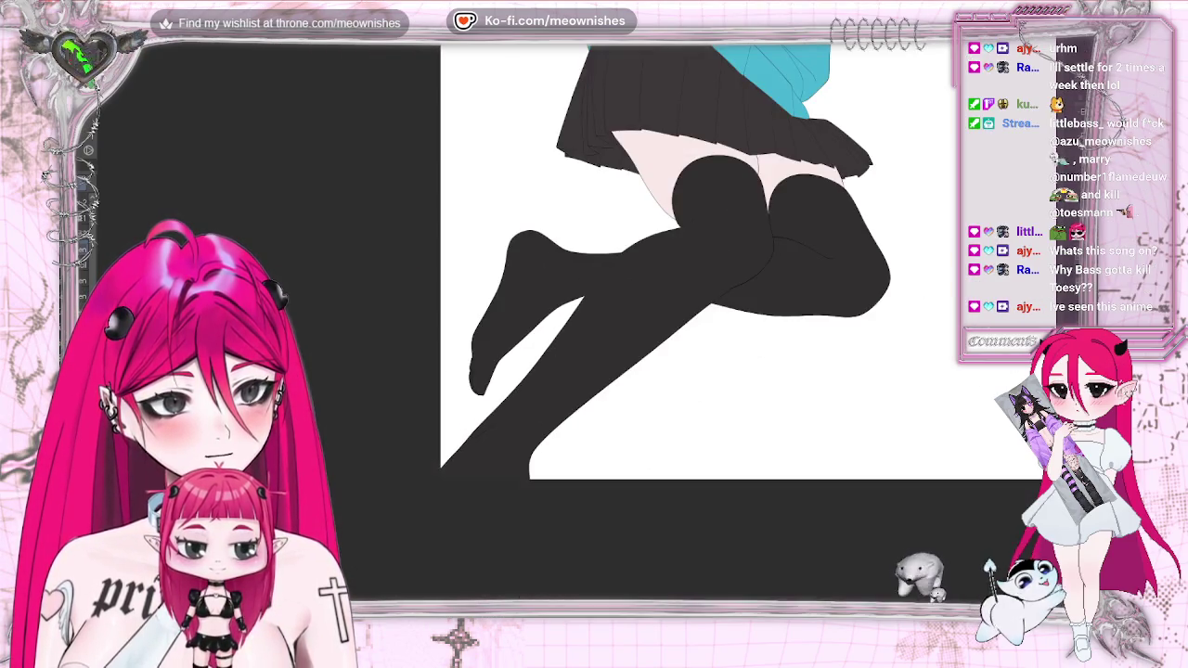